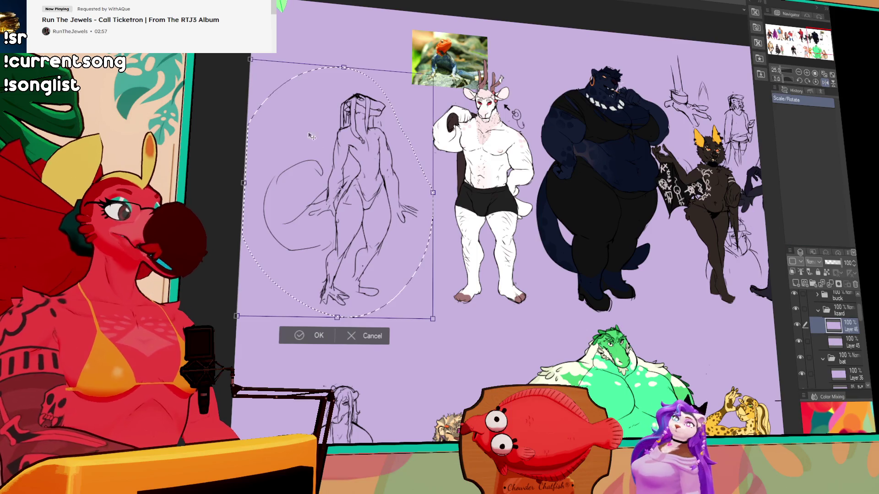
Step: Try shrinking and nudging the whole lizard sketch, then cancel it and restore the original size
{"action": "left_click_drag", "start_coordinate": [250, 59], "coordinate": [267, 84]}
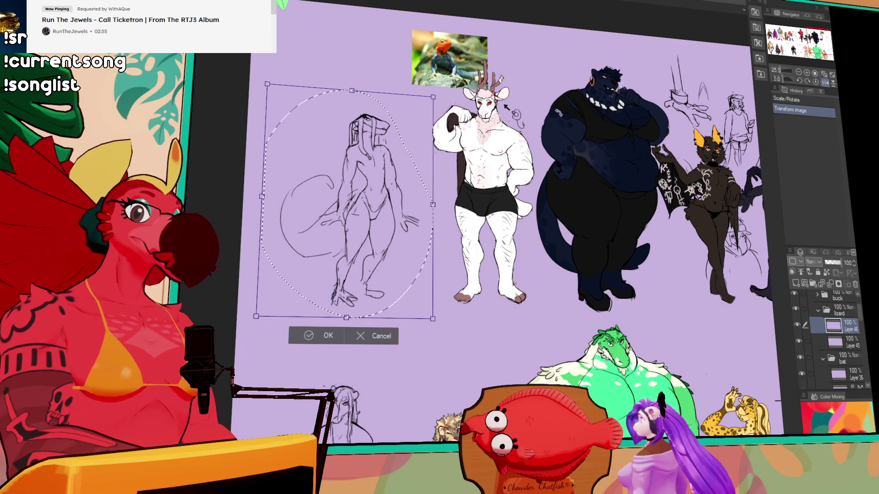
{"action": "left_click_drag", "start_coordinate": [436, 214], "coordinate": [436, 212]}
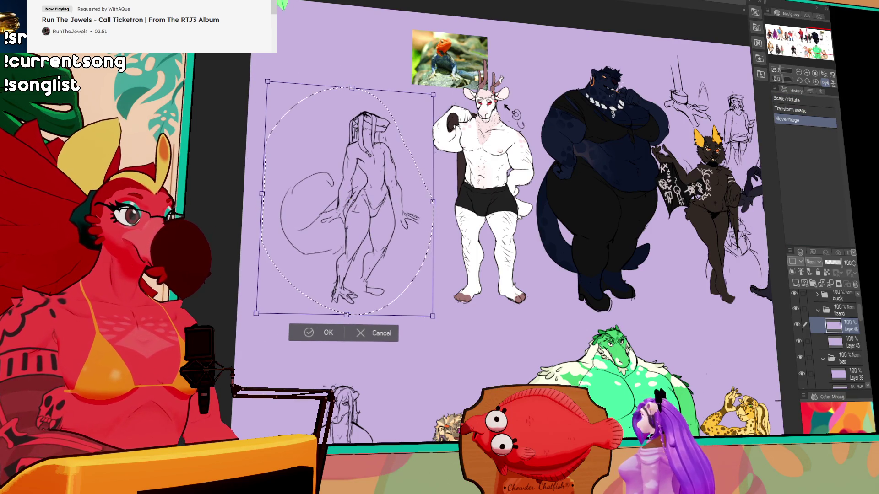
{"action": "key", "text": "ctrl+z"}
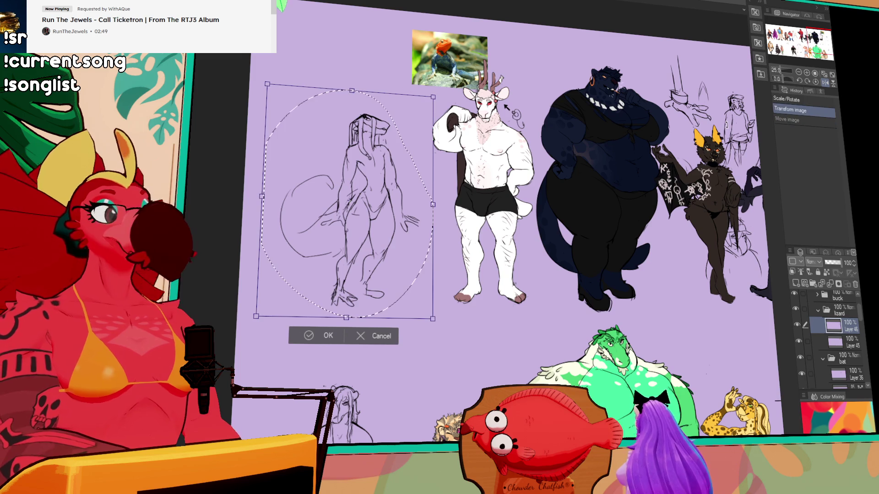
{"action": "key", "text": "Escape"}
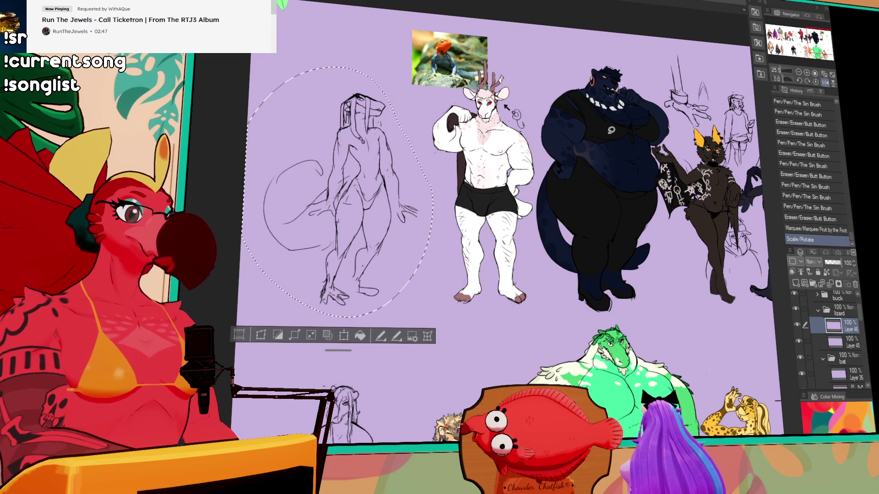
{"action": "key", "text": "ctrl+plus"}
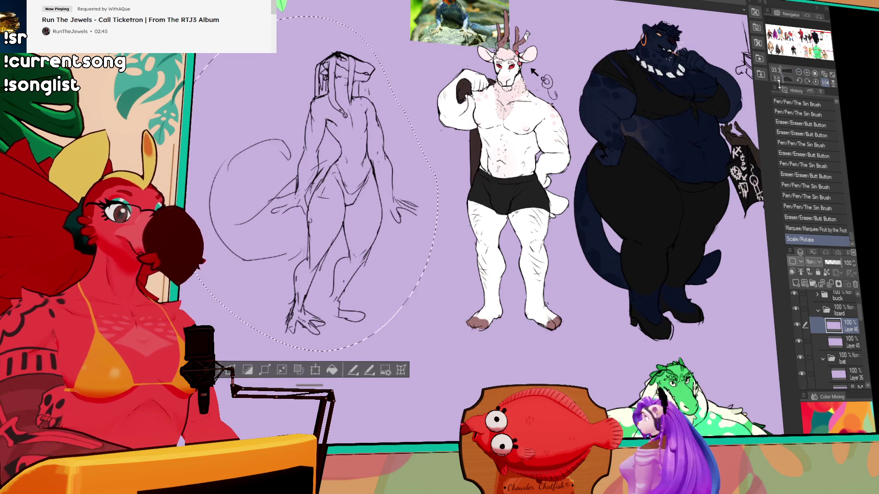
{"action": "key", "text": "ctrl+d"}
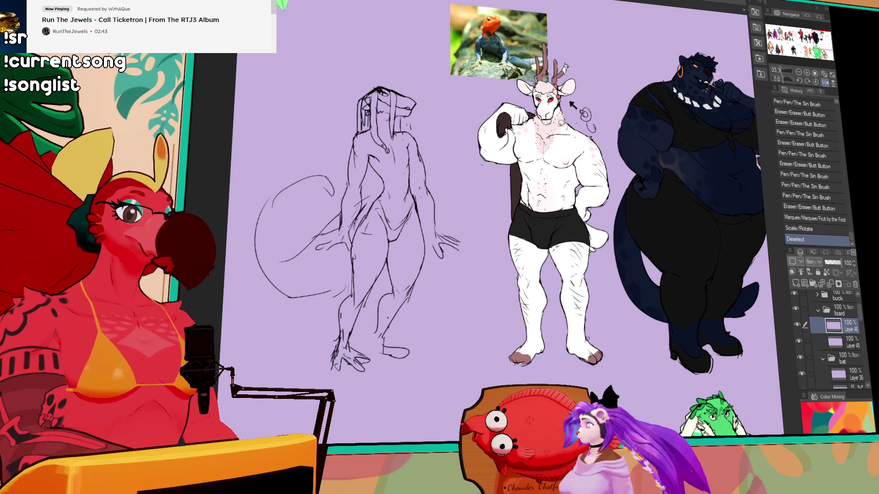
Step: Lasso the lizard's head and scale it slightly with Scale/Rotate, then commit and deselect
{"action": "mouse_move", "coordinate": [361, 129]}
{"action": "left_mouse_down"}
{"action": "mouse_move", "coordinate": [428, 90]}
{"action": "mouse_move", "coordinate": [398, 131]}
{"action": "mouse_move", "coordinate": [381, 119]}
{"action": "left_mouse_up"}
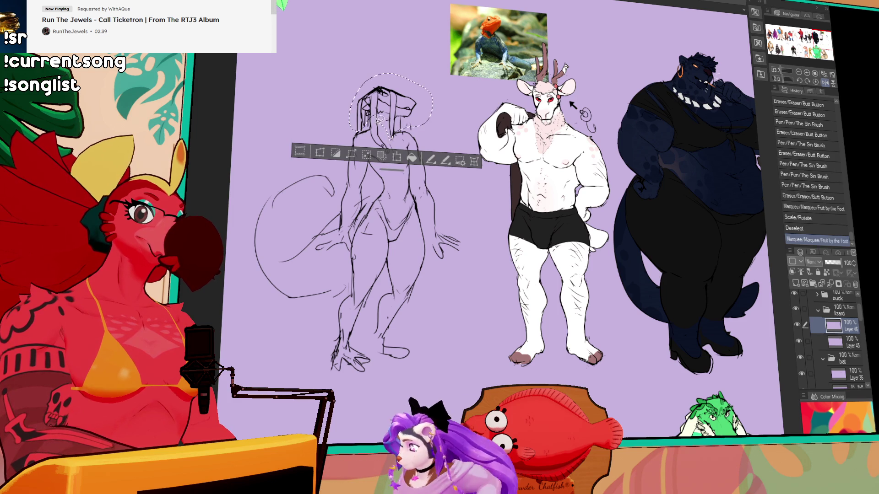
{"action": "left_click", "coordinate": [396, 157]}
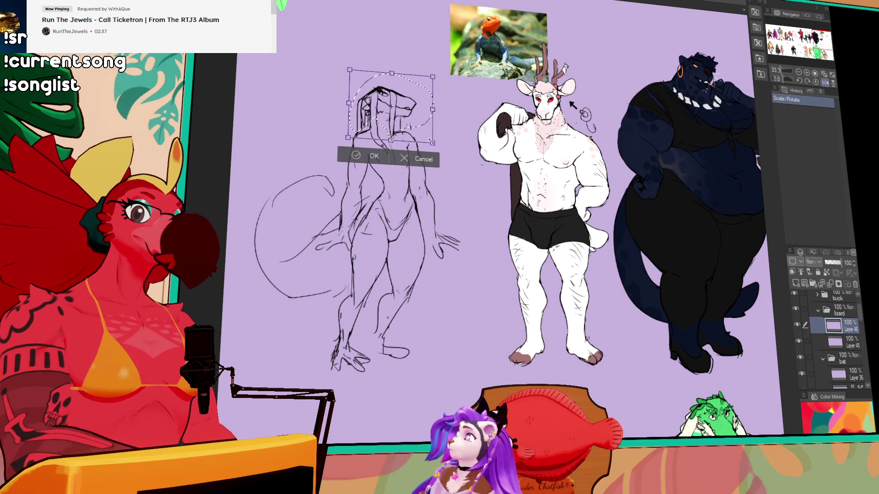
{"action": "left_click_drag", "start_coordinate": [429, 139], "coordinate": [410, 119]}
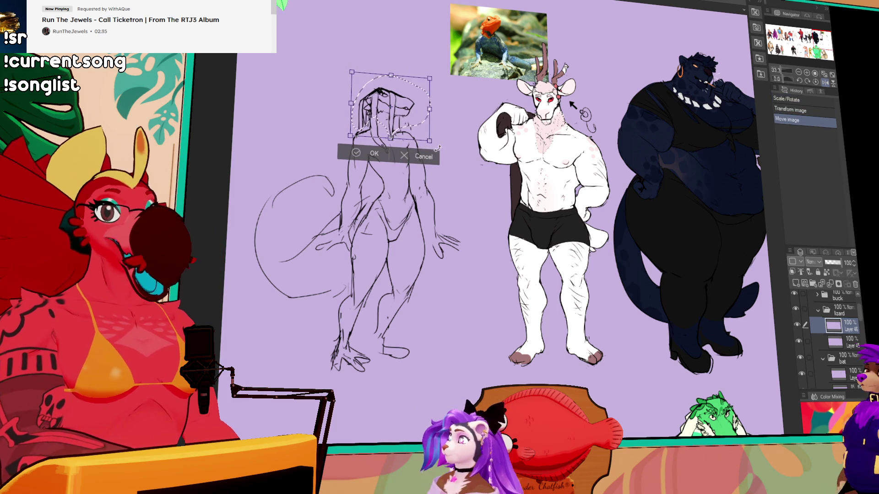
{"action": "key", "text": "Return"}
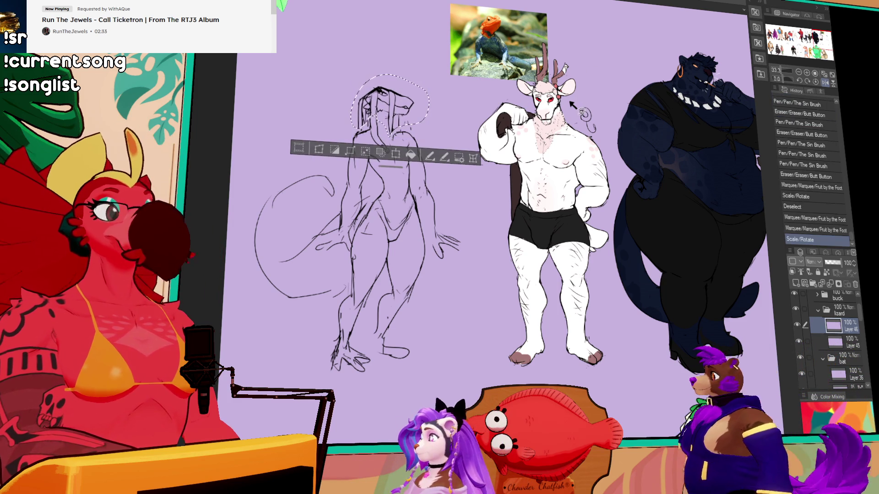
{"action": "key", "text": "ctrl+d"}
{"action": "left_click_drag", "start_coordinate": [517, 197], "coordinate": [523, 151]}
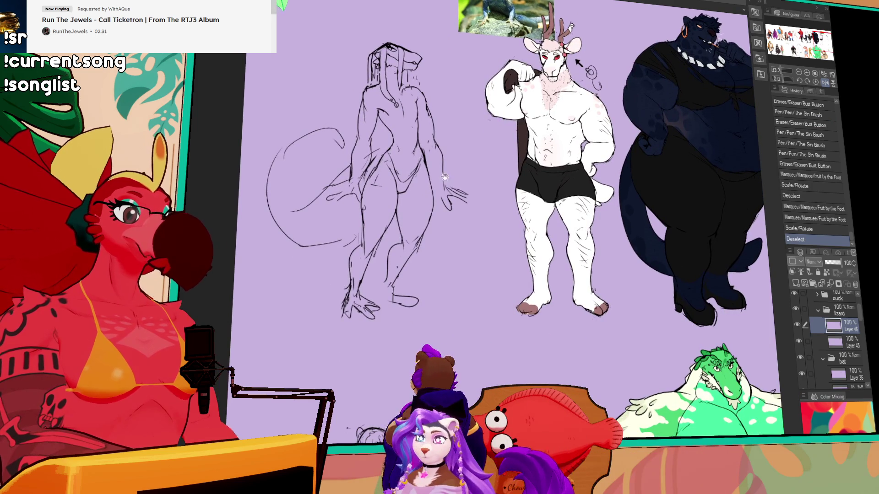
Step: Add small pen strokes at the lizard's hip and thigh
{"action": "mouse_move", "coordinate": [362, 209]}
{"action": "left_mouse_down"}
{"action": "mouse_move", "coordinate": [363, 238]}
{"action": "mouse_move", "coordinate": [387, 228]}
{"action": "mouse_move", "coordinate": [367, 271]}
{"action": "left_mouse_up"}
{"action": "left_click_drag", "start_coordinate": [372, 241], "coordinate": [369, 254]}
{"action": "left_click_drag", "start_coordinate": [370, 247], "coordinate": [368, 260]}
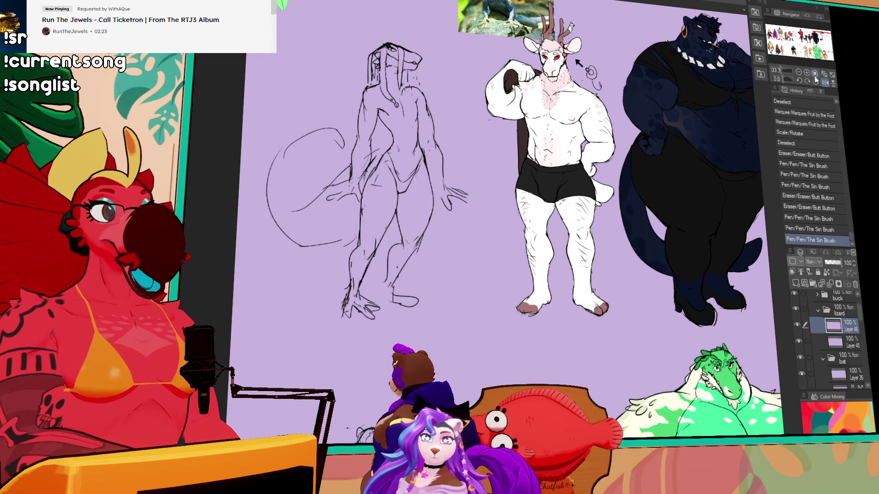
{"action": "scroll", "coordinate": [384, 137], "scroll_direction": "up", "scroll_amount": 1}
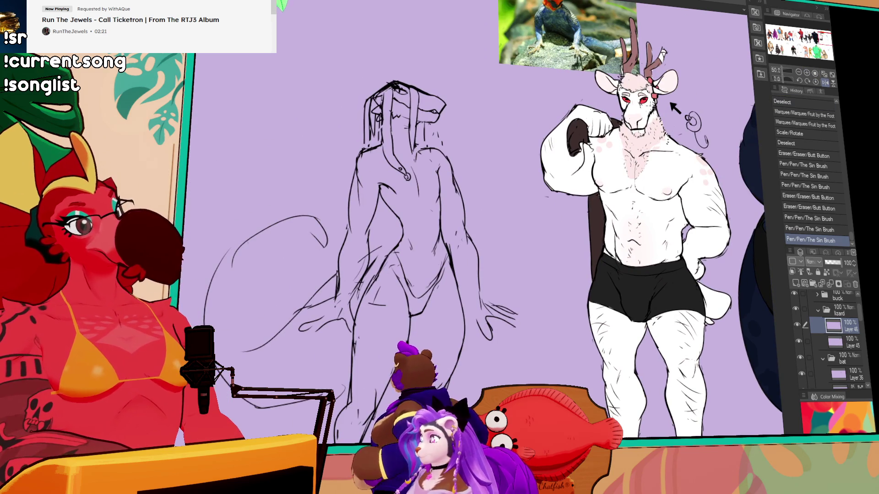
Step: With the canvas mirrored, erase and redraw the lizard's left torso and shoulder lines
{"action": "left_click", "coordinate": [824, 83]}
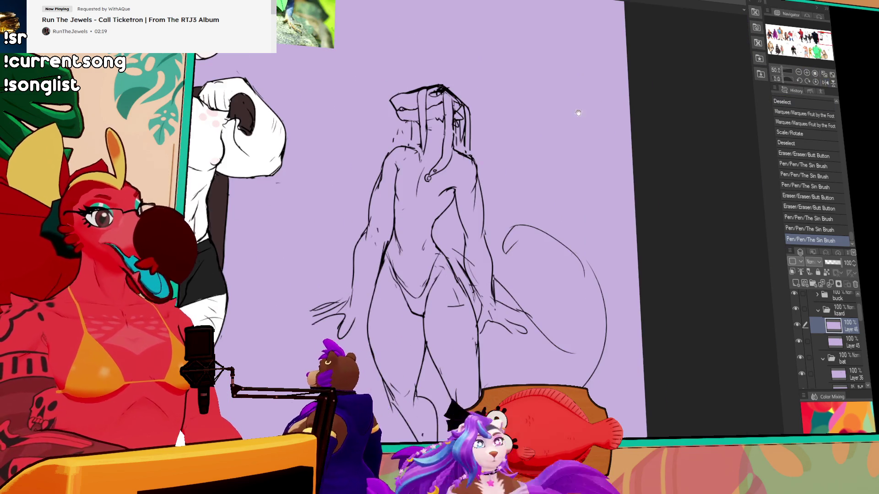
{"action": "left_click_drag", "start_coordinate": [467, 179], "coordinate": [590, 193]}
{"action": "scroll", "coordinate": [595, 189], "scroll_direction": "up", "scroll_amount": 1}
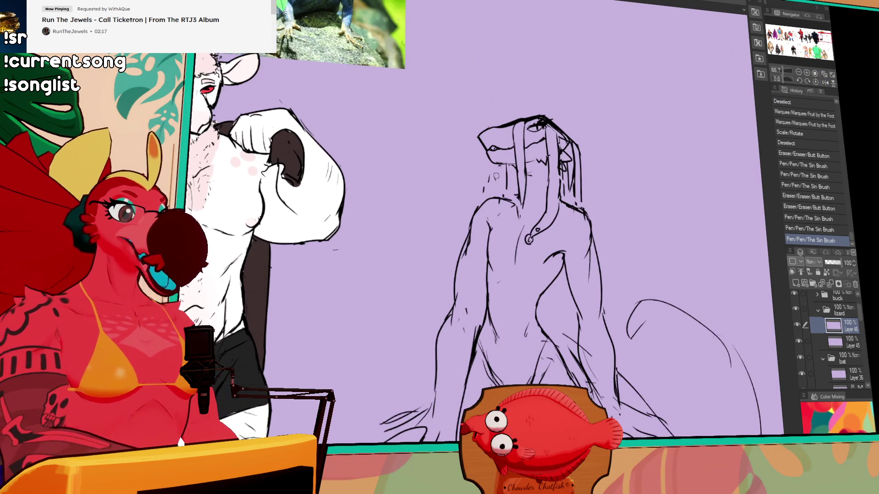
{"action": "left_click_drag", "start_coordinate": [474, 210], "coordinate": [466, 243]}
{"action": "left_click_drag", "start_coordinate": [468, 235], "coordinate": [453, 308]}
{"action": "left_click_drag", "start_coordinate": [459, 251], "coordinate": [459, 257]}
{"action": "left_click_drag", "start_coordinate": [460, 262], "coordinate": [456, 279]}
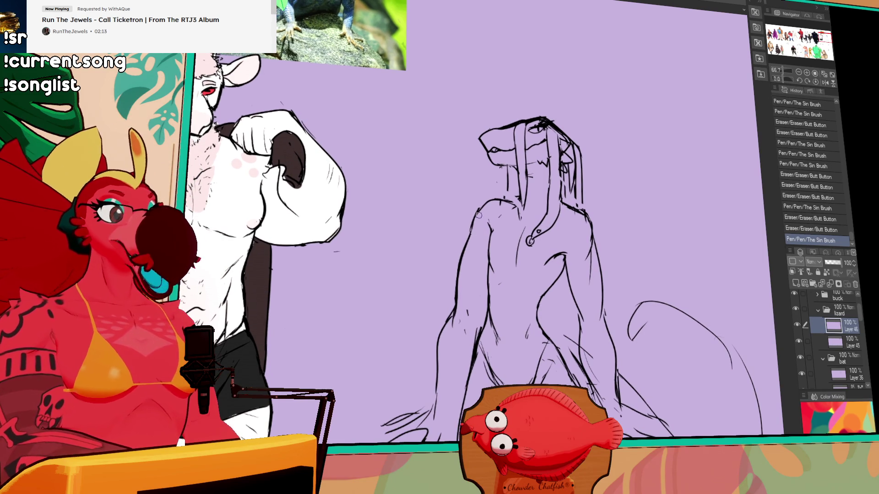
{"action": "mouse_move", "coordinate": [481, 208]}
{"action": "left_mouse_down"}
{"action": "mouse_move", "coordinate": [475, 215]}
{"action": "mouse_move", "coordinate": [486, 201]}
{"action": "mouse_move", "coordinate": [513, 202]}
{"action": "mouse_move", "coordinate": [490, 194]}
{"action": "left_mouse_up"}
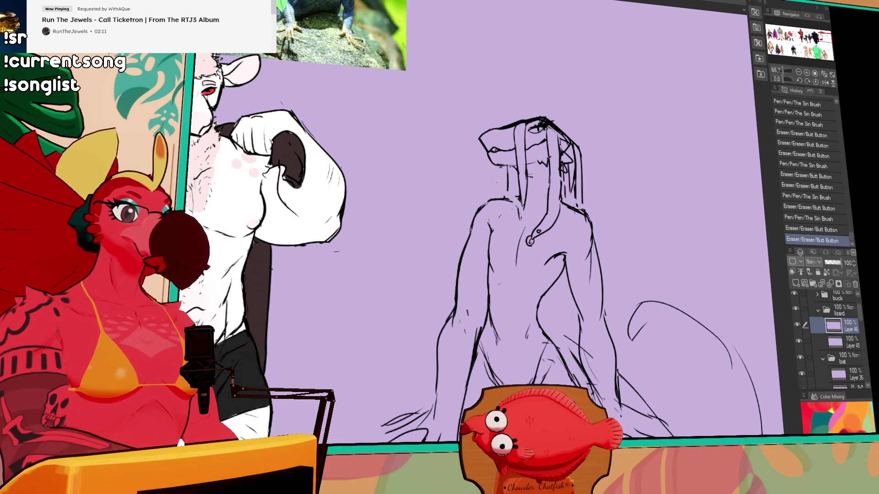
{"action": "left_click_drag", "start_coordinate": [508, 149], "coordinate": [510, 147]}
{"action": "left_click_drag", "start_coordinate": [522, 81], "coordinate": [523, 131]}
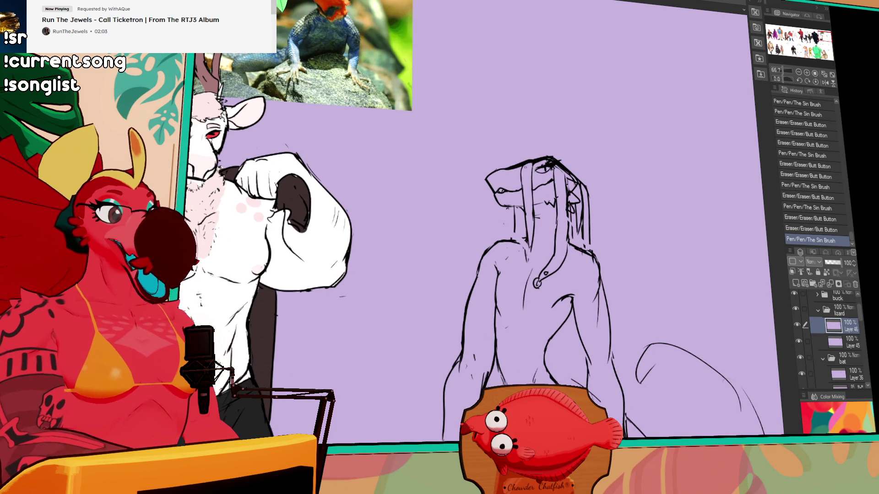
Step: Try reworking the lines around the snout and head top, comparing by undo and redo
{"action": "mouse_move", "coordinate": [496, 185]}
{"action": "left_mouse_down"}
{"action": "mouse_move", "coordinate": [512, 190]}
{"action": "mouse_move", "coordinate": [500, 188]}
{"action": "left_mouse_up"}
{"action": "key", "text": "ctrl+z"}
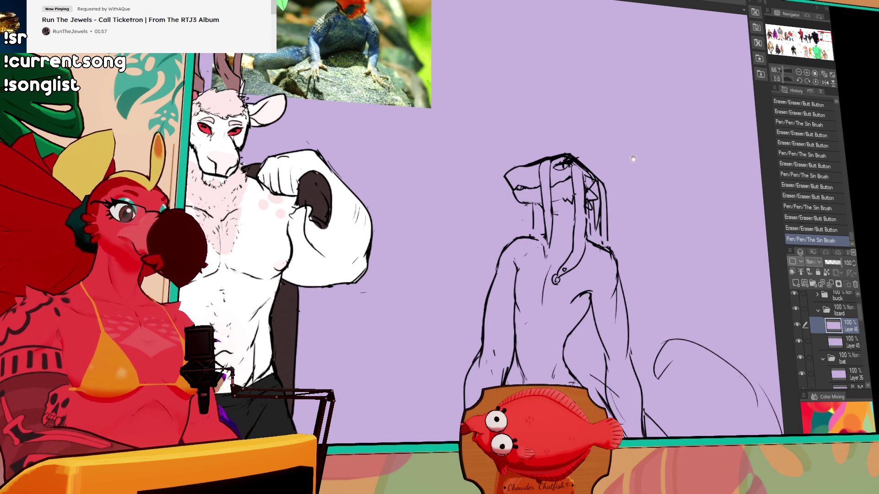
{"action": "mouse_move", "coordinate": [543, 165]}
{"action": "left_mouse_down"}
{"action": "mouse_move", "coordinate": [549, 157]}
{"action": "mouse_move", "coordinate": [531, 181]}
{"action": "left_mouse_up"}
{"action": "key", "text": "ctrl+z"}
{"action": "key", "text": "ctrl+z"}
{"action": "key", "text": "ctrl+y"}
{"action": "key", "text": "ctrl+z"}
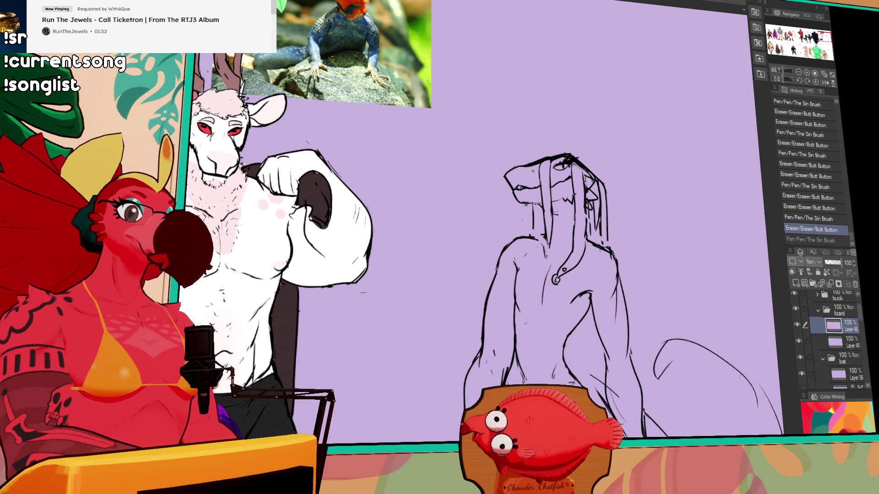
{"action": "key", "text": "ctrl+y"}
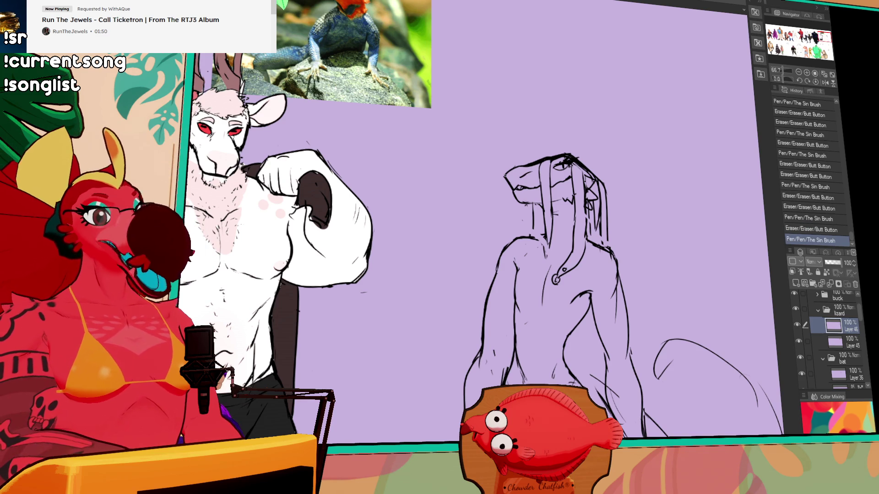
Step: Add tiny marks and erasures near the top of the head, plus another lower stroke
{"action": "left_click", "coordinate": [531, 161]}
{"action": "key", "text": "ctrl+z"}
{"action": "key", "text": "ctrl+y"}
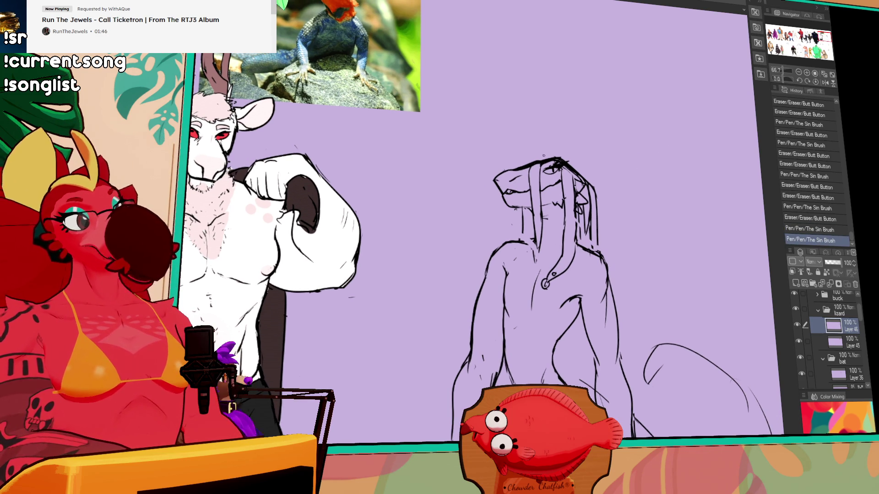
{"action": "left_click", "coordinate": [556, 159]}
{"action": "left_click", "coordinate": [562, 158]}
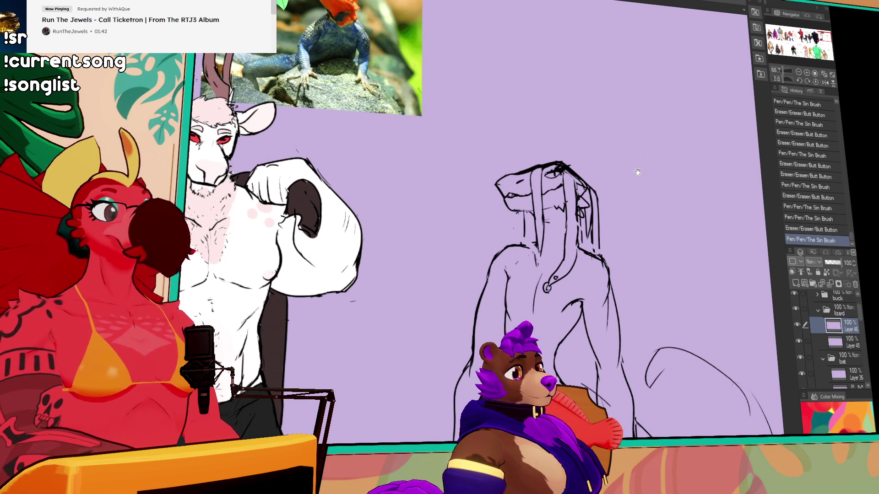
{"action": "key", "text": "ctrl+z"}
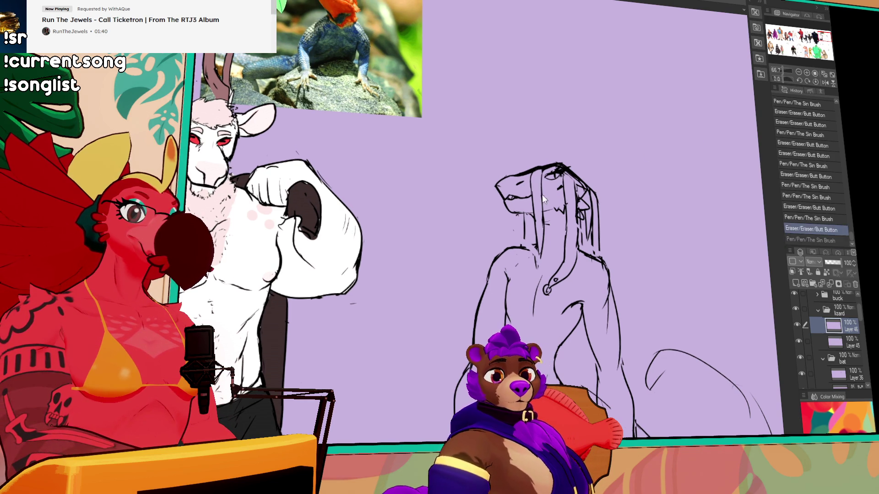
{"action": "key", "text": "ctrl+y"}
{"action": "key", "text": "ctrl+z"}
{"action": "key", "text": "ctrl+y"}
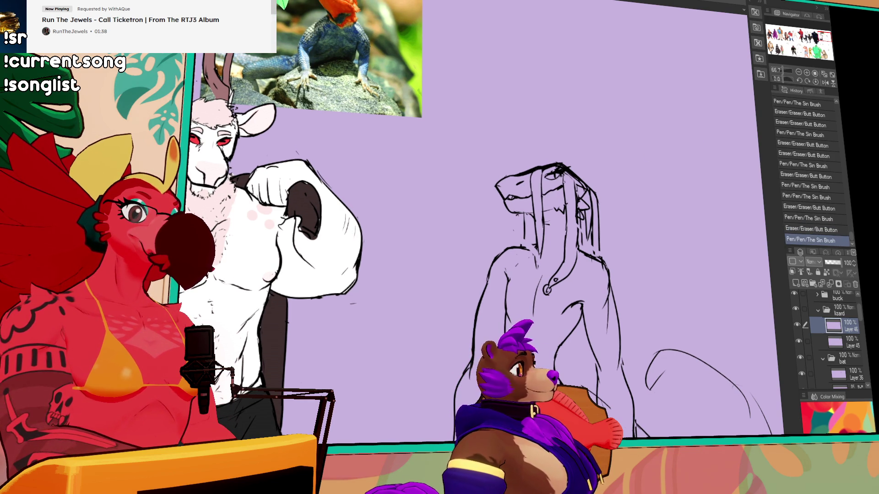
{"action": "left_click_drag", "start_coordinate": [556, 298], "coordinate": [579, 293]}
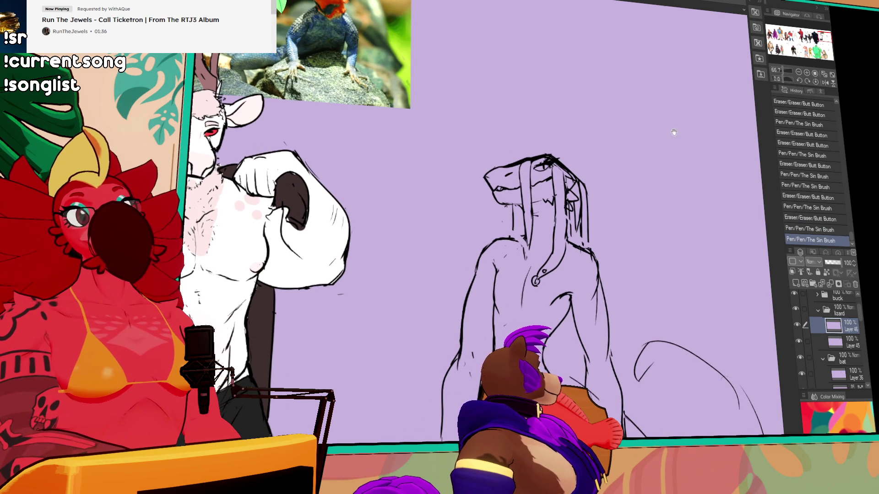
{"action": "mouse_move", "coordinate": [674, 132]}
{"action": "left_mouse_down"}
{"action": "mouse_move", "coordinate": [644, 52]}
{"action": "mouse_move", "coordinate": [650, 172]}
{"action": "left_mouse_up"}
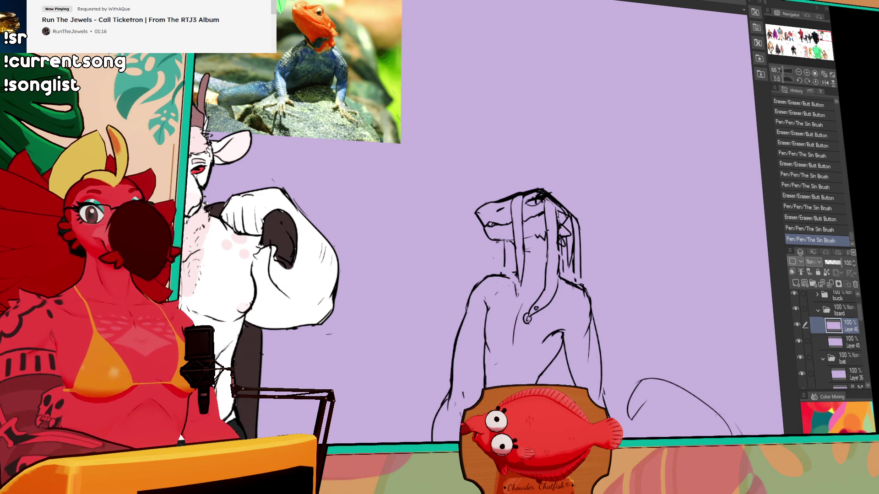
Step: Erase and refine small lines at the neck, near the head and at the snout tip
{"action": "mouse_move", "coordinate": [636, 177]}
{"action": "left_mouse_down"}
{"action": "mouse_move", "coordinate": [602, 180]}
{"action": "mouse_move", "coordinate": [596, 135]}
{"action": "left_mouse_up"}
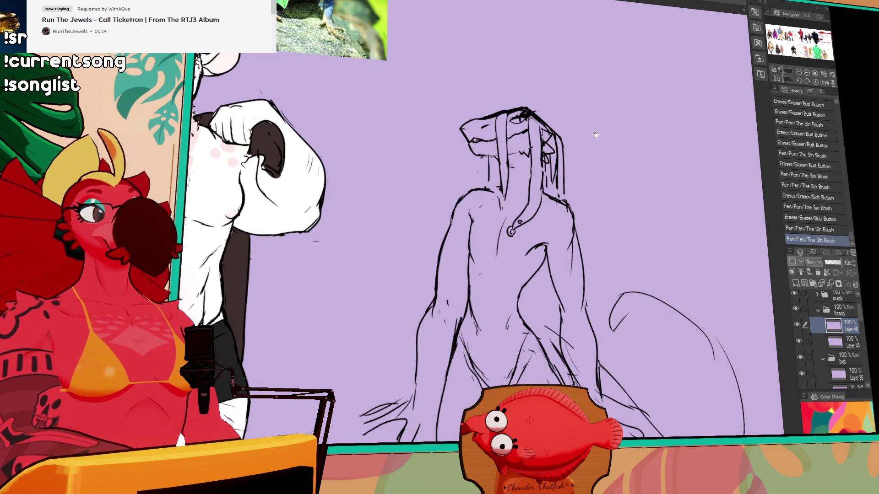
{"action": "mouse_move", "coordinate": [504, 185]}
{"action": "left_mouse_down"}
{"action": "mouse_move", "coordinate": [460, 198]}
{"action": "mouse_move", "coordinate": [500, 189]}
{"action": "left_mouse_up"}
{"action": "left_click_drag", "start_coordinate": [479, 192], "coordinate": [504, 189]}
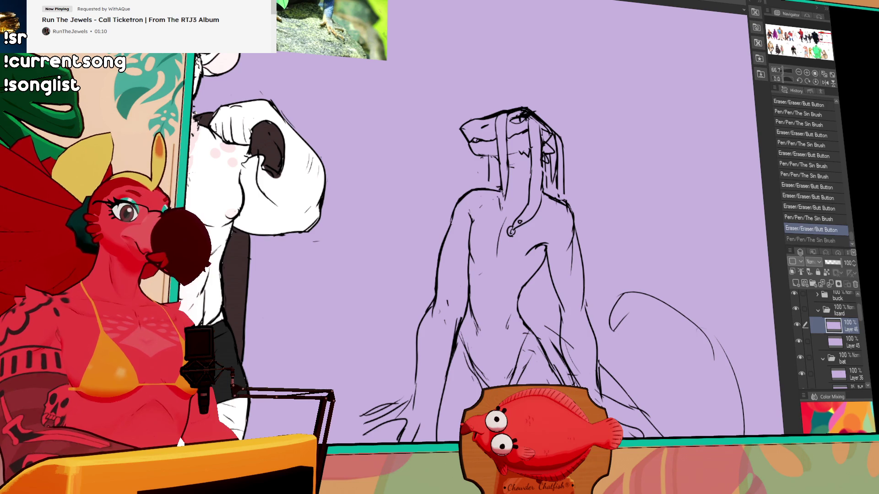
{"action": "left_click_drag", "start_coordinate": [486, 128], "coordinate": [463, 131]}
{"action": "left_click_drag", "start_coordinate": [521, 109], "coordinate": [523, 108]}
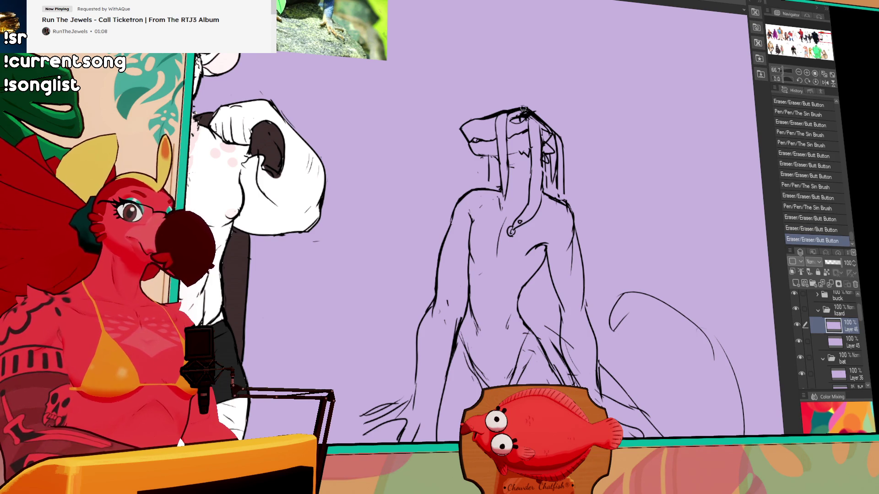
{"action": "left_click_drag", "start_coordinate": [659, 131], "coordinate": [659, 151]}
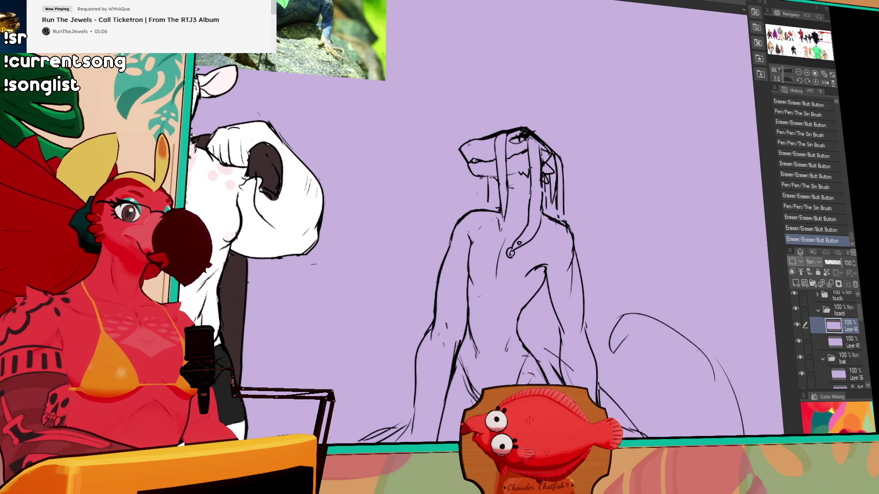
Step: Touch up the chest, neck pendant and right neck-shoulder lines, undoing unwanted strokes
{"action": "mouse_move", "coordinate": [476, 139]}
{"action": "left_mouse_down"}
{"action": "mouse_move", "coordinate": [489, 140]}
{"action": "mouse_move", "coordinate": [470, 181]}
{"action": "left_mouse_up"}
{"action": "key", "text": "ctrl+z"}
{"action": "left_click_drag", "start_coordinate": [524, 153], "coordinate": [525, 164]}
{"action": "left_click_drag", "start_coordinate": [463, 197], "coordinate": [460, 212]}
{"action": "mouse_move", "coordinate": [457, 208]}
{"action": "left_mouse_down"}
{"action": "mouse_move", "coordinate": [458, 216]}
{"action": "mouse_move", "coordinate": [472, 192]}
{"action": "mouse_move", "coordinate": [494, 183]}
{"action": "left_mouse_up"}
{"action": "mouse_move", "coordinate": [487, 224]}
{"action": "left_mouse_down"}
{"action": "mouse_move", "coordinate": [484, 245]}
{"action": "mouse_move", "coordinate": [499, 229]}
{"action": "mouse_move", "coordinate": [521, 276]}
{"action": "left_mouse_up"}
{"action": "key", "text": "ctrl+z"}
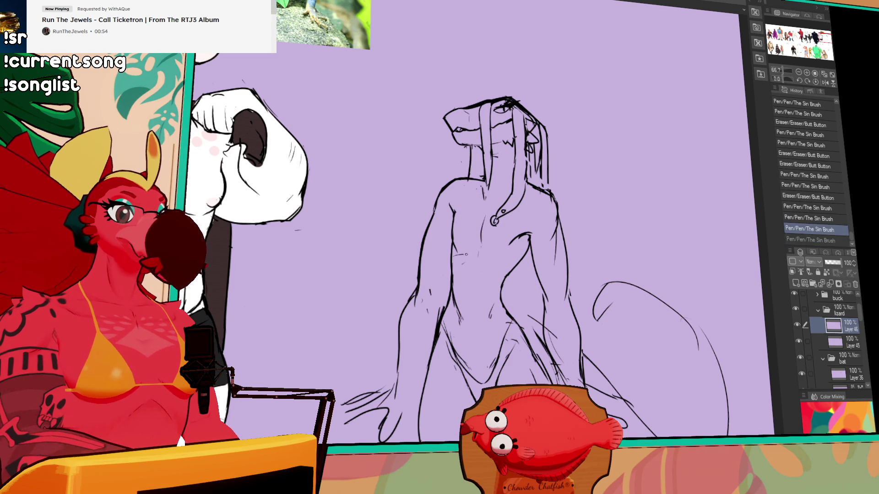
{"action": "left_click_drag", "start_coordinate": [464, 255], "coordinate": [514, 267]}
{"action": "key", "text": "ctrl+z"}
{"action": "left_click_drag", "start_coordinate": [529, 181], "coordinate": [555, 201]}
Step: Draw detail strokes for the claws on the right hand
{"action": "left_click_drag", "start_coordinate": [598, 264], "coordinate": [557, 159]}
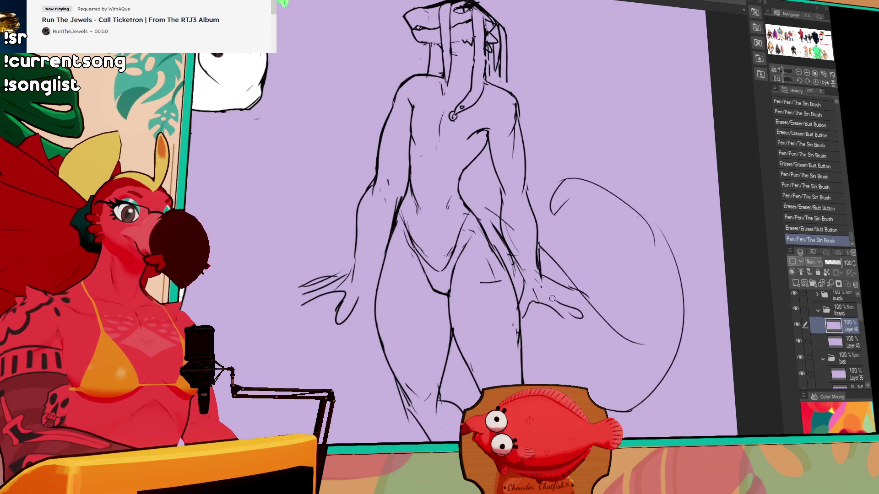
{"action": "left_click_drag", "start_coordinate": [570, 284], "coordinate": [600, 330]}
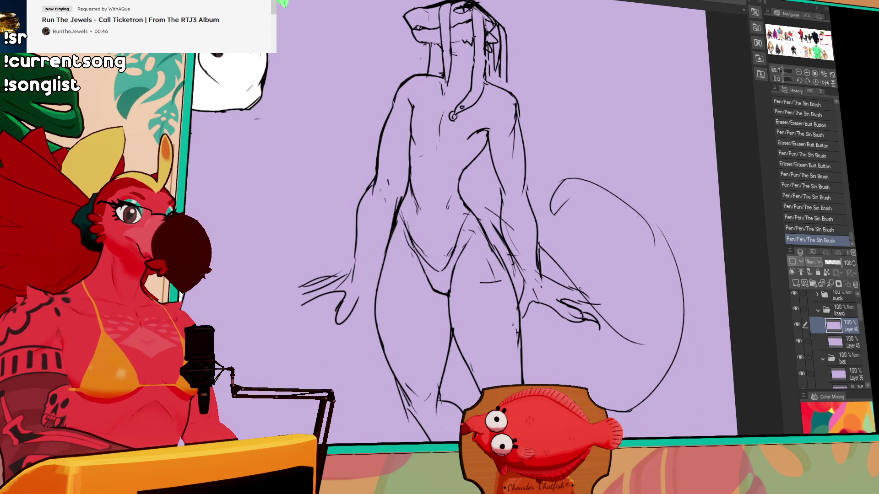
{"action": "mouse_move", "coordinate": [579, 288]}
{"action": "left_mouse_down"}
{"action": "mouse_move", "coordinate": [604, 302]}
{"action": "mouse_move", "coordinate": [587, 285]}
{"action": "mouse_move", "coordinate": [539, 147]}
{"action": "mouse_move", "coordinate": [530, 222]}
{"action": "left_mouse_up"}
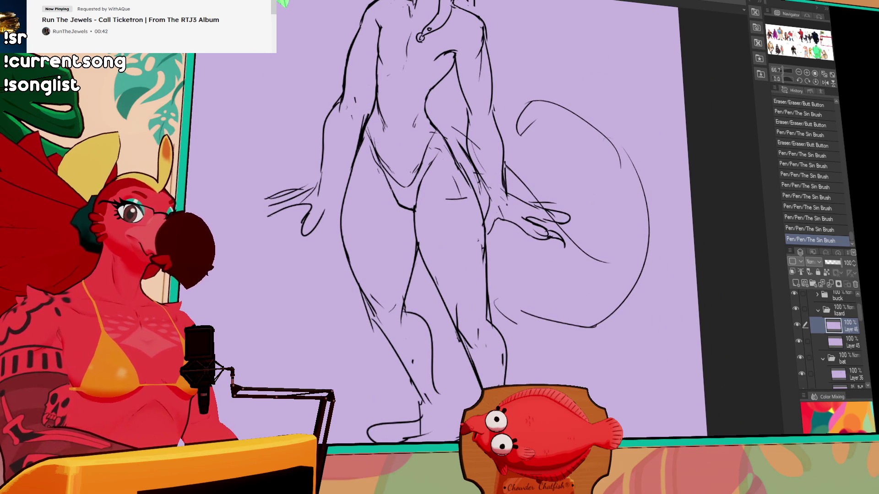
Step: Select the lizard's foot, flip it horizontally and move it into place
{"action": "left_click_drag", "start_coordinate": [525, 412], "coordinate": [427, 459]}
{"action": "left_click_drag", "start_coordinate": [439, 229], "coordinate": [414, 196]}
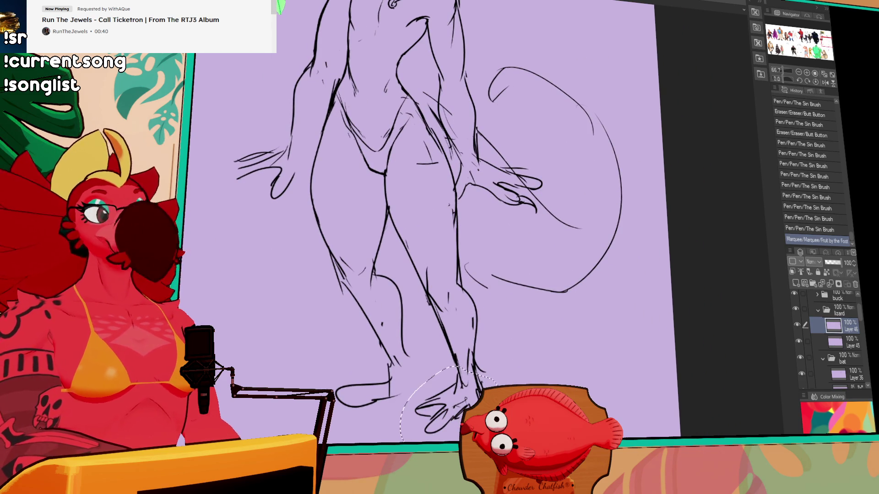
{"action": "key", "text": "ctrl+t"}
{"action": "left_click_drag", "start_coordinate": [446, 402], "coordinate": [466, 398]}
{"action": "key", "text": "Return"}
{"action": "key", "text": "ctrl+d"}
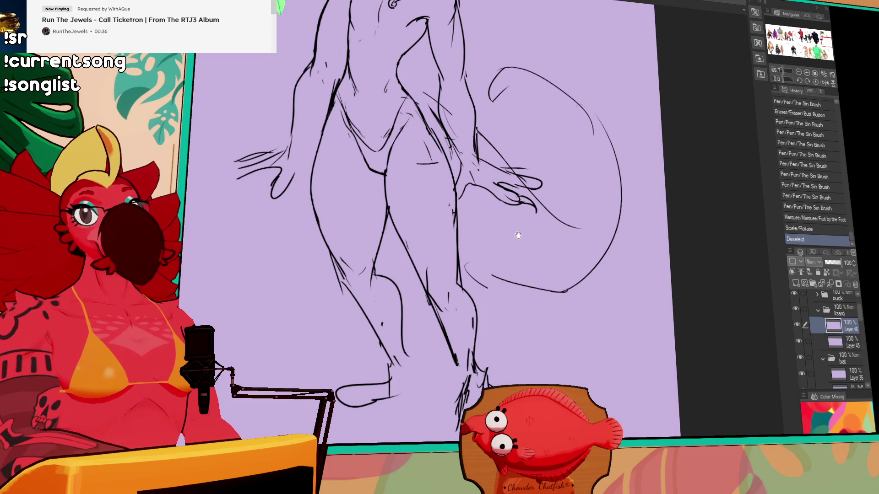
Step: Erase and redraw the leg lines, reshaping the lower-leg line and removing a stray stroke
{"action": "left_click_drag", "start_coordinate": [545, 132], "coordinate": [529, 143]}
{"action": "mouse_move", "coordinate": [515, 208]}
{"action": "left_mouse_down"}
{"action": "mouse_move", "coordinate": [496, 237]}
{"action": "mouse_move", "coordinate": [450, 222]}
{"action": "left_mouse_up"}
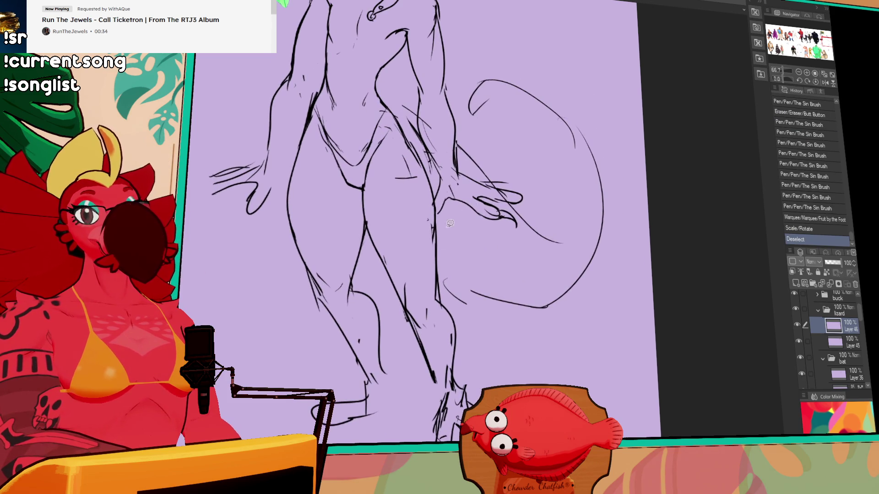
{"action": "mouse_move", "coordinate": [417, 280]}
{"action": "left_mouse_down"}
{"action": "mouse_move", "coordinate": [408, 275]}
{"action": "mouse_move", "coordinate": [380, 289]}
{"action": "left_mouse_up"}
{"action": "left_click_drag", "start_coordinate": [399, 300], "coordinate": [396, 307]}
{"action": "left_click_drag", "start_coordinate": [491, 264], "coordinate": [494, 268]}
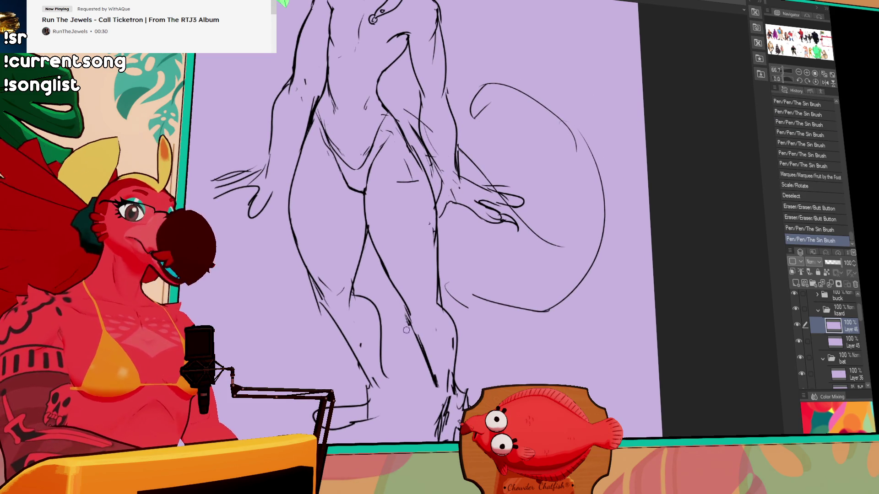
{"action": "mouse_move", "coordinate": [403, 320]}
{"action": "left_mouse_down"}
{"action": "mouse_move", "coordinate": [437, 385]}
{"action": "mouse_move", "coordinate": [430, 362]}
{"action": "mouse_move", "coordinate": [435, 378]}
{"action": "left_mouse_up"}
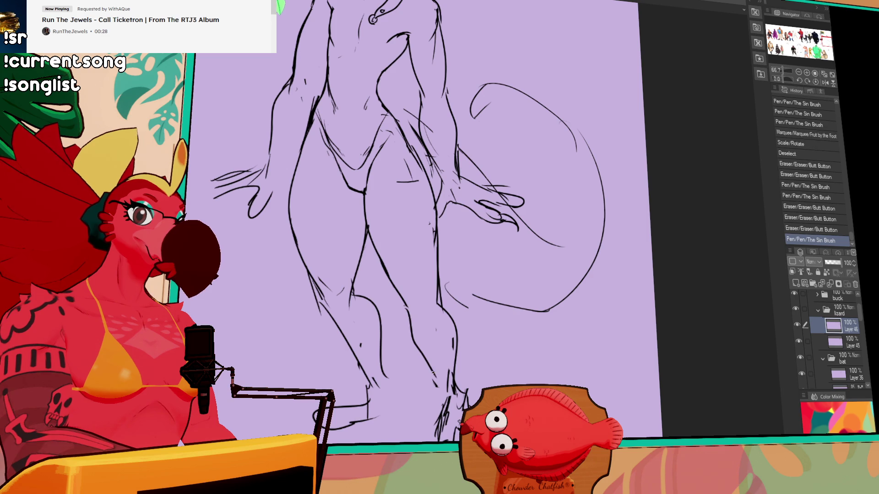
{"action": "left_click_drag", "start_coordinate": [453, 320], "coordinate": [455, 361]}
{"action": "left_click_drag", "start_coordinate": [435, 295], "coordinate": [460, 368]}
{"action": "mouse_move", "coordinate": [442, 312]}
{"action": "left_mouse_down"}
{"action": "mouse_move", "coordinate": [460, 376]}
{"action": "mouse_move", "coordinate": [456, 352]}
{"action": "left_mouse_up"}
{"action": "left_click_drag", "start_coordinate": [451, 327], "coordinate": [449, 332]}
{"action": "left_click_drag", "start_coordinate": [447, 386], "coordinate": [462, 406]}
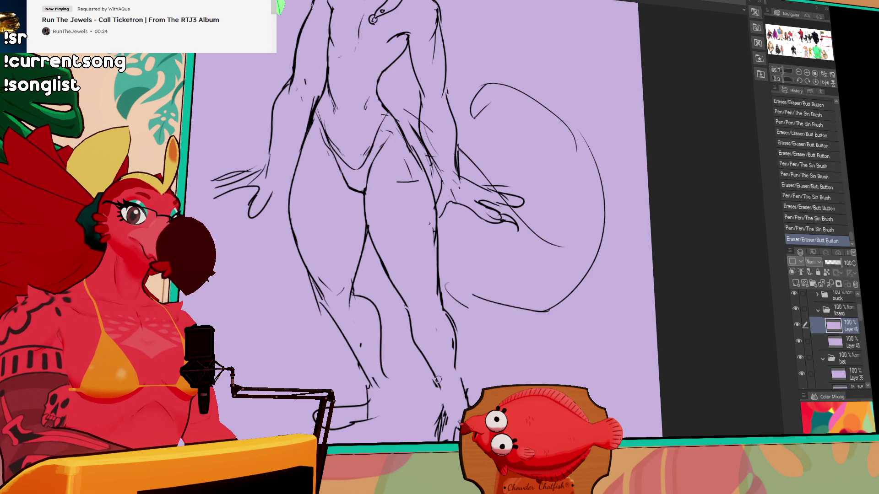
Step: Refine the arm line, then zoom out to center the whole figure
{"action": "mouse_move", "coordinate": [540, 249]}
{"action": "left_mouse_down"}
{"action": "mouse_move", "coordinate": [511, 264]}
{"action": "mouse_move", "coordinate": [521, 258]}
{"action": "left_mouse_up"}
{"action": "mouse_move", "coordinate": [515, 221]}
{"action": "left_mouse_down"}
{"action": "mouse_move", "coordinate": [555, 300]}
{"action": "mouse_move", "coordinate": [560, 284]}
{"action": "mouse_move", "coordinate": [591, 321]}
{"action": "left_mouse_up"}
{"action": "left_click_drag", "start_coordinate": [359, 196], "coordinate": [362, 203]}
{"action": "left_click_drag", "start_coordinate": [360, 201], "coordinate": [362, 215]}
{"action": "left_click_drag", "start_coordinate": [553, 166], "coordinate": [534, 177]}
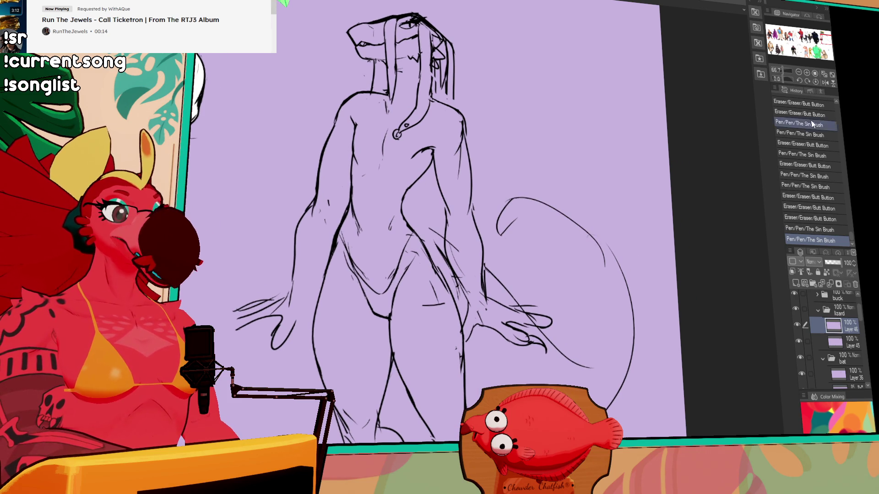
{"action": "left_click", "coordinate": [798, 72]}
{"action": "mouse_move", "coordinate": [630, 151]}
{"action": "left_mouse_down"}
{"action": "mouse_move", "coordinate": [659, 112]}
{"action": "mouse_move", "coordinate": [602, 122]}
{"action": "left_mouse_up"}
Step: Touch up the inner leg, left thigh and torso lines
{"action": "mouse_move", "coordinate": [445, 277]}
{"action": "left_mouse_down"}
{"action": "mouse_move", "coordinate": [441, 302]}
{"action": "mouse_move", "coordinate": [443, 293]}
{"action": "left_mouse_up"}
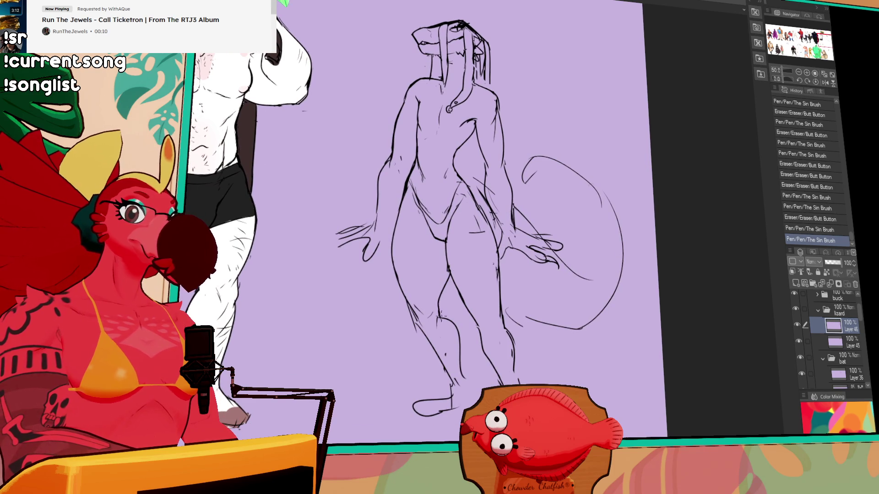
{"action": "mouse_move", "coordinate": [401, 238]}
{"action": "left_mouse_down"}
{"action": "mouse_move", "coordinate": [406, 200]}
{"action": "mouse_move", "coordinate": [394, 281]}
{"action": "left_mouse_up"}
{"action": "key", "text": "ctrl+z"}
{"action": "key", "text": "ctrl+z"}
{"action": "left_click_drag", "start_coordinate": [390, 244], "coordinate": [392, 265]}
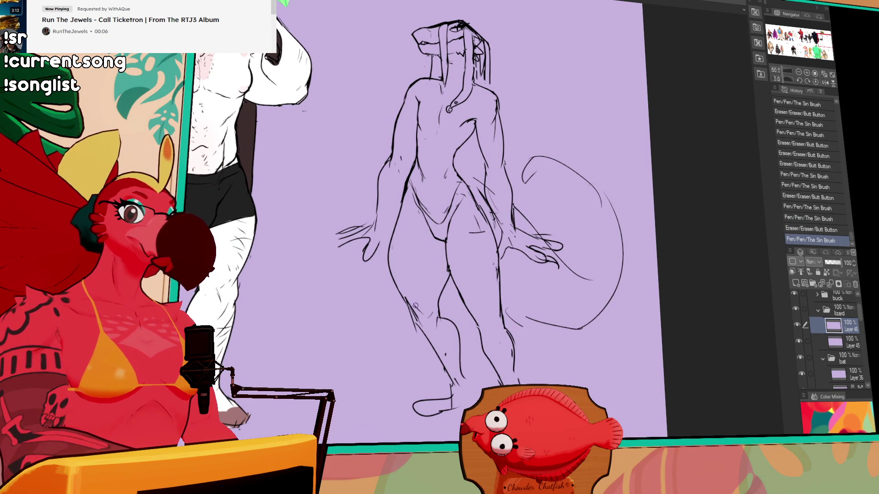
{"action": "left_click_drag", "start_coordinate": [430, 213], "coordinate": [435, 217]}
{"action": "left_click_drag", "start_coordinate": [386, 246], "coordinate": [393, 277]}
{"action": "mouse_move", "coordinate": [460, 263]}
{"action": "left_mouse_down"}
{"action": "mouse_move", "coordinate": [484, 215]}
{"action": "mouse_move", "coordinate": [506, 266]}
{"action": "left_mouse_up"}
Step: Redraw the right hip line over several attempts and adjust it
{"action": "key", "text": "ctrl+z"}
{"action": "left_click_drag", "start_coordinate": [483, 208], "coordinate": [508, 309]}
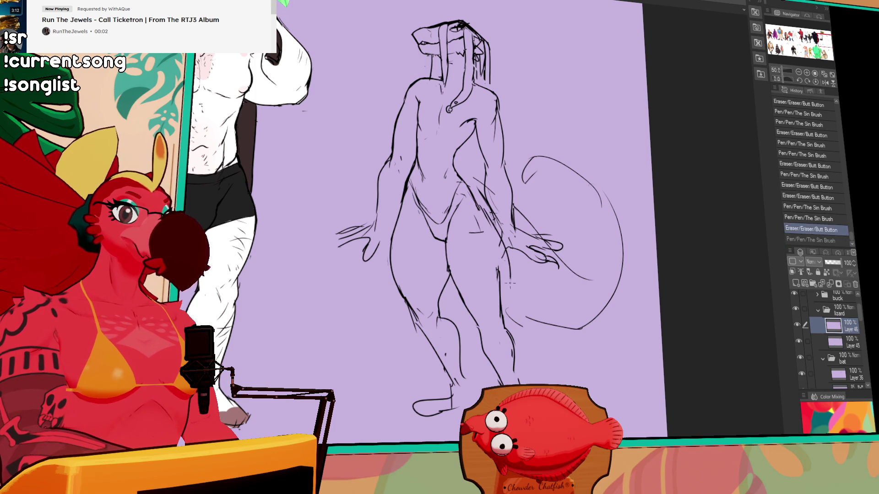
{"action": "key", "text": "ctrl+z"}
{"action": "left_click_drag", "start_coordinate": [483, 208], "coordinate": [508, 304]}
{"action": "key", "text": "ctrl+z"}
{"action": "left_click_drag", "start_coordinate": [481, 206], "coordinate": [503, 286]}
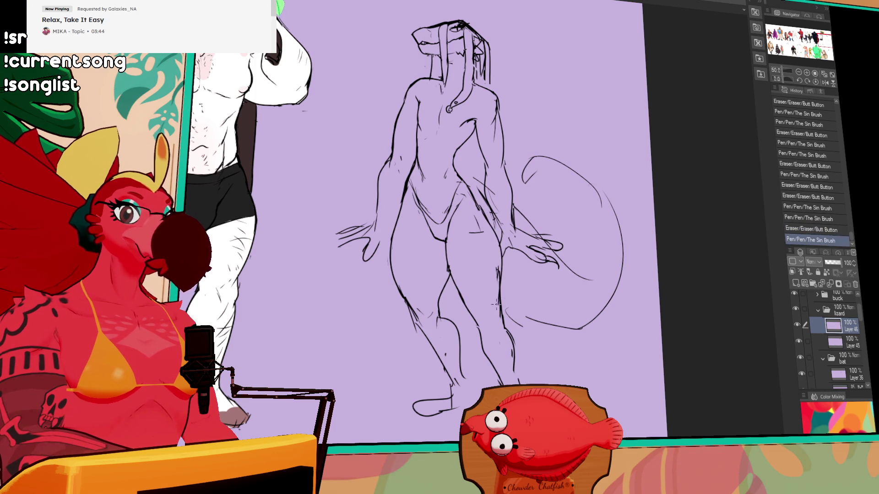
{"action": "key", "text": "ctrl+z"}
{"action": "left_click_drag", "start_coordinate": [479, 208], "coordinate": [506, 307]}
{"action": "key", "text": "ctrl+z"}
{"action": "left_click_drag", "start_coordinate": [479, 205], "coordinate": [496, 295]}
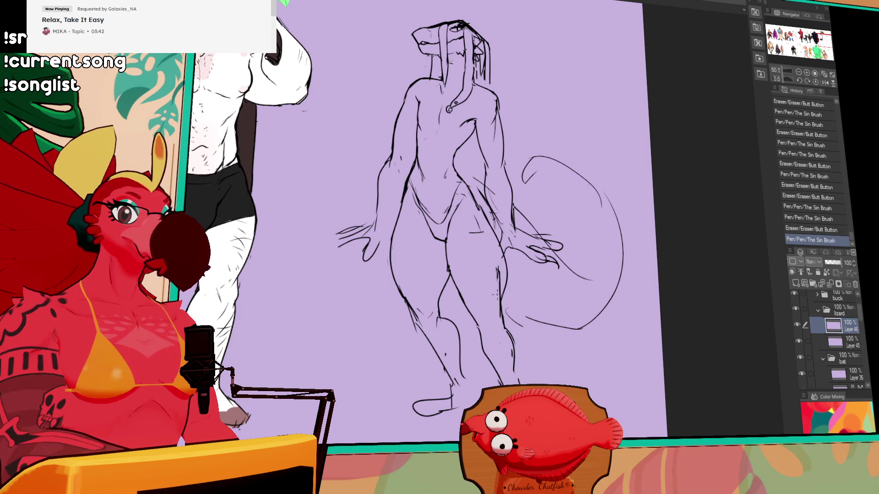
{"action": "left_click_drag", "start_coordinate": [501, 255], "coordinate": [495, 315]}
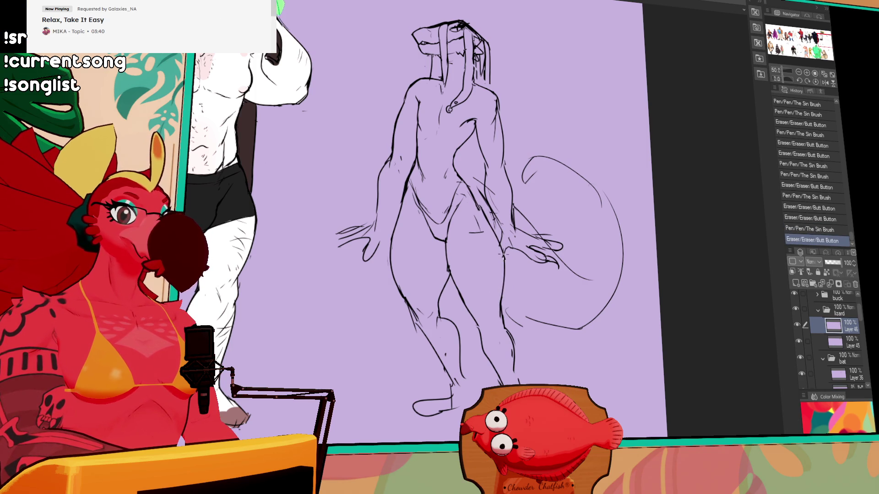
Step: Erase stray strokes near the hip and redraw the lower tail curve
{"action": "left_click_drag", "start_coordinate": [469, 195], "coordinate": [480, 210]}
{"action": "left_click_drag", "start_coordinate": [520, 174], "coordinate": [522, 176]}
{"action": "left_click_drag", "start_coordinate": [503, 320], "coordinate": [581, 341]}
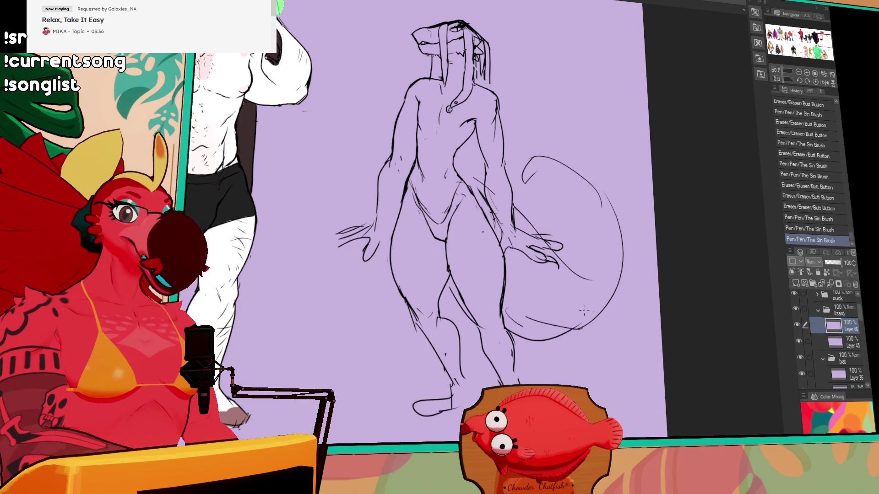
{"action": "key", "text": "ctrl+z"}
{"action": "left_click_drag", "start_coordinate": [521, 324], "coordinate": [593, 325]}
{"action": "mouse_move", "coordinate": [526, 317]}
{"action": "left_mouse_down"}
{"action": "mouse_move", "coordinate": [549, 327]}
{"action": "mouse_move", "coordinate": [519, 336]}
{"action": "mouse_move", "coordinate": [544, 341]}
{"action": "mouse_move", "coordinate": [590, 326]}
{"action": "mouse_move", "coordinate": [606, 307]}
{"action": "left_mouse_up"}
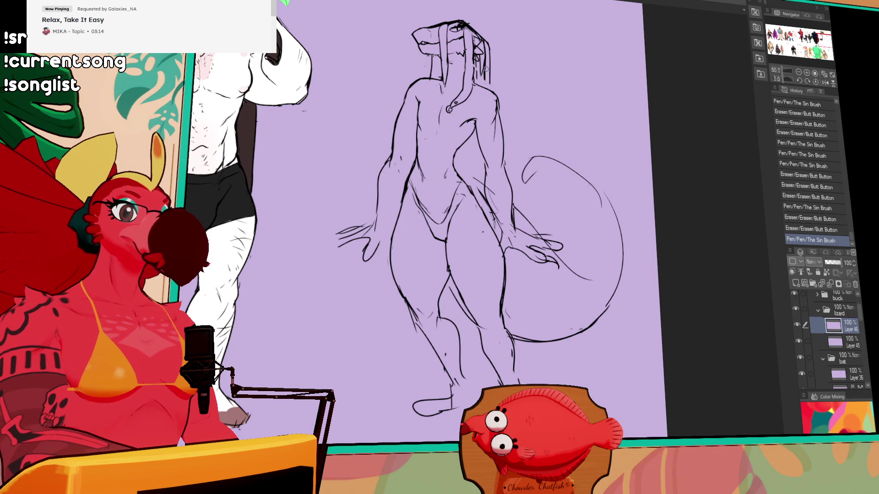
Step: Add short strokes on the upper body and torso and tidy the head lines
{"action": "left_click_drag", "start_coordinate": [468, 141], "coordinate": [467, 156]}
{"action": "mouse_move", "coordinate": [496, 87]}
{"action": "left_mouse_down"}
{"action": "mouse_move", "coordinate": [492, 95]}
{"action": "mouse_move", "coordinate": [485, 83]}
{"action": "mouse_move", "coordinate": [494, 81]}
{"action": "left_mouse_up"}
{"action": "left_click_drag", "start_coordinate": [478, 135], "coordinate": [467, 146]}
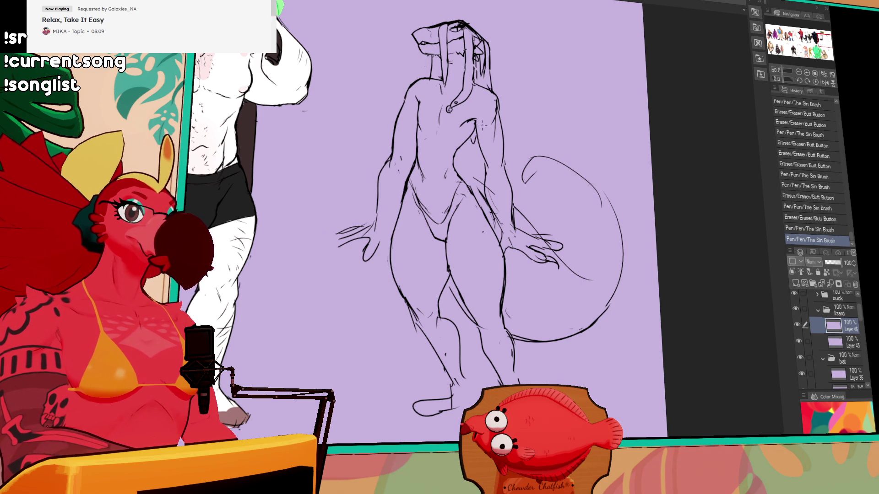
{"action": "scroll", "coordinate": [482, 124], "scroll_direction": "up", "scroll_amount": 2}
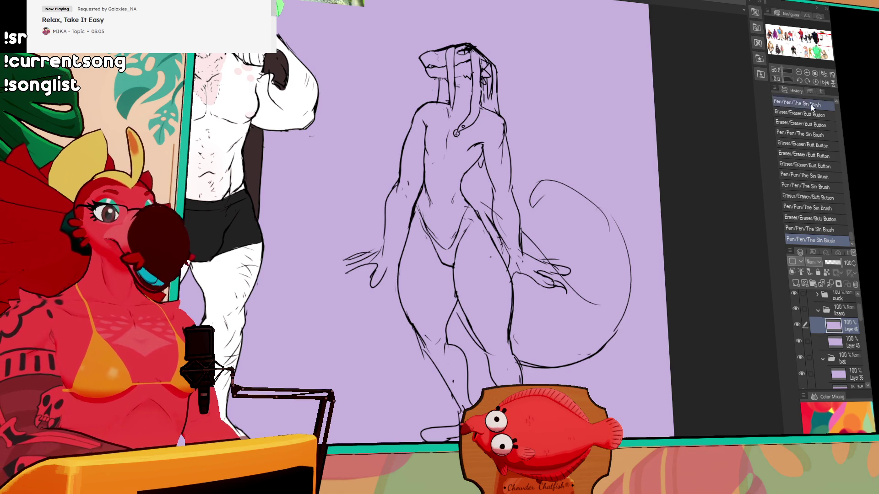
Step: Zoom in, then erase and redraw the lower right curve of the tail
{"action": "left_click", "coordinate": [807, 74]}
{"action": "left_click", "coordinate": [614, 356]}
{"action": "left_click", "coordinate": [614, 356]}
{"action": "left_click", "coordinate": [614, 356]}
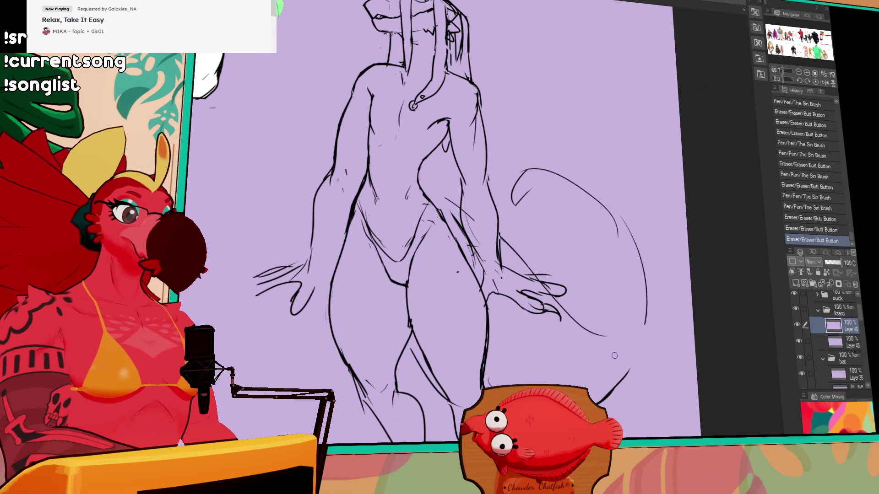
{"action": "left_click_drag", "start_coordinate": [614, 356], "coordinate": [595, 399]}
{"action": "mouse_move", "coordinate": [631, 338]}
{"action": "left_mouse_down"}
{"action": "mouse_move", "coordinate": [634, 359]}
{"action": "mouse_move", "coordinate": [638, 350]}
{"action": "left_mouse_up"}
{"action": "key", "text": "ctrl+z"}
{"action": "mouse_move", "coordinate": [645, 313]}
{"action": "left_mouse_down"}
{"action": "mouse_move", "coordinate": [609, 393]}
{"action": "mouse_move", "coordinate": [595, 399]}
{"action": "left_mouse_up"}
{"action": "key", "text": "ctrl+z"}
{"action": "left_click_drag", "start_coordinate": [645, 323], "coordinate": [596, 399]}
{"action": "key", "text": "ctrl+z"}
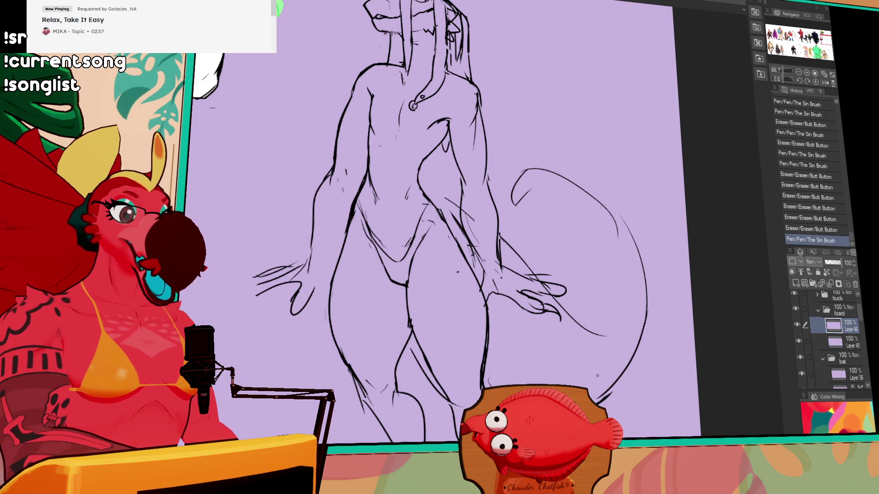
{"action": "key", "text": "ctrl+z"}
{"action": "left_click_drag", "start_coordinate": [645, 314], "coordinate": [596, 399]}
{"action": "left_click_drag", "start_coordinate": [661, 279], "coordinate": [642, 305]}
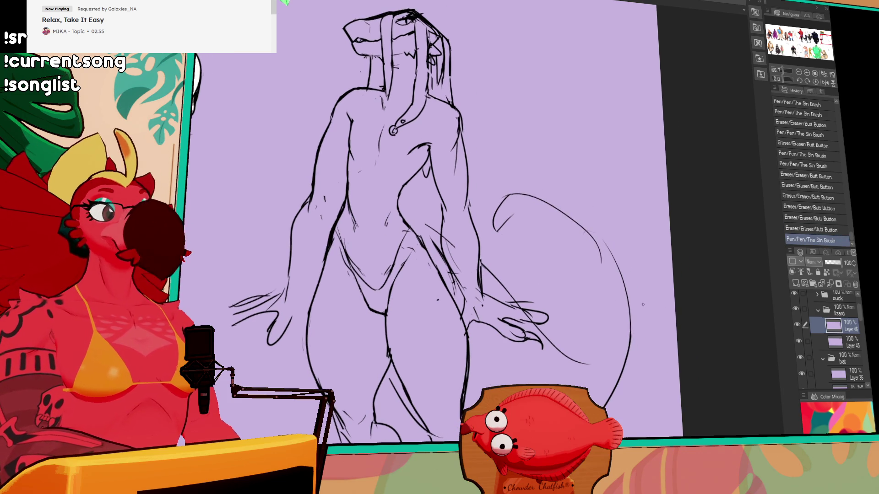
Step: Redraw the tail's top arc, connect it down the right side and add the inner curve
{"action": "mouse_move", "coordinate": [499, 229]}
{"action": "left_mouse_down"}
{"action": "mouse_move", "coordinate": [533, 217]}
{"action": "mouse_move", "coordinate": [521, 187]}
{"action": "mouse_move", "coordinate": [563, 203]}
{"action": "left_mouse_up"}
{"action": "left_click_drag", "start_coordinate": [489, 207], "coordinate": [527, 189]}
{"action": "left_click_drag", "start_coordinate": [544, 197], "coordinate": [579, 233]}
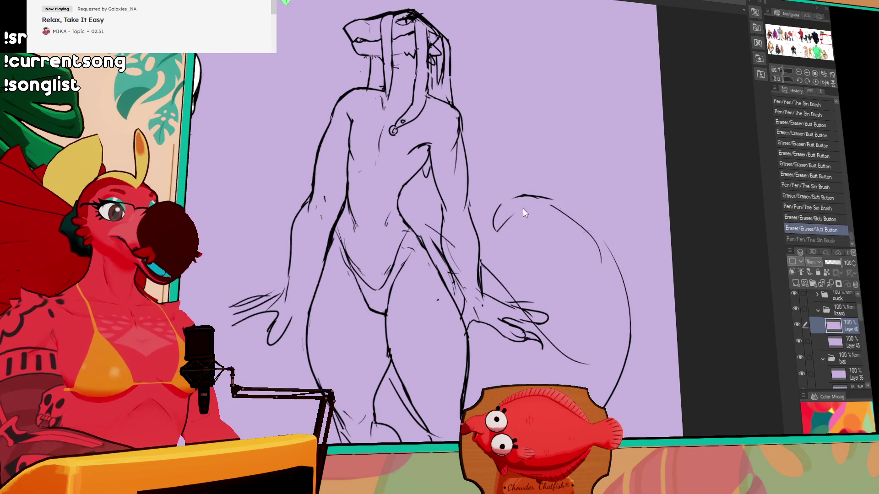
{"action": "mouse_move", "coordinate": [497, 229]}
{"action": "left_mouse_down"}
{"action": "mouse_move", "coordinate": [588, 240]}
{"action": "mouse_move", "coordinate": [501, 206]}
{"action": "mouse_move", "coordinate": [590, 229]}
{"action": "left_mouse_up"}
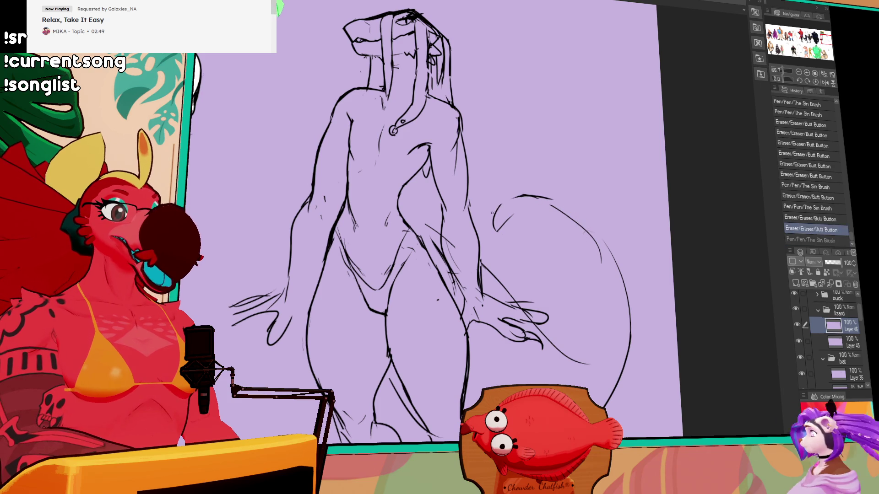
{"action": "mouse_move", "coordinate": [497, 211]}
{"action": "left_mouse_down"}
{"action": "mouse_move", "coordinate": [569, 201]}
{"action": "mouse_move", "coordinate": [558, 197]}
{"action": "mouse_move", "coordinate": [538, 200]}
{"action": "mouse_move", "coordinate": [588, 209]}
{"action": "left_mouse_up"}
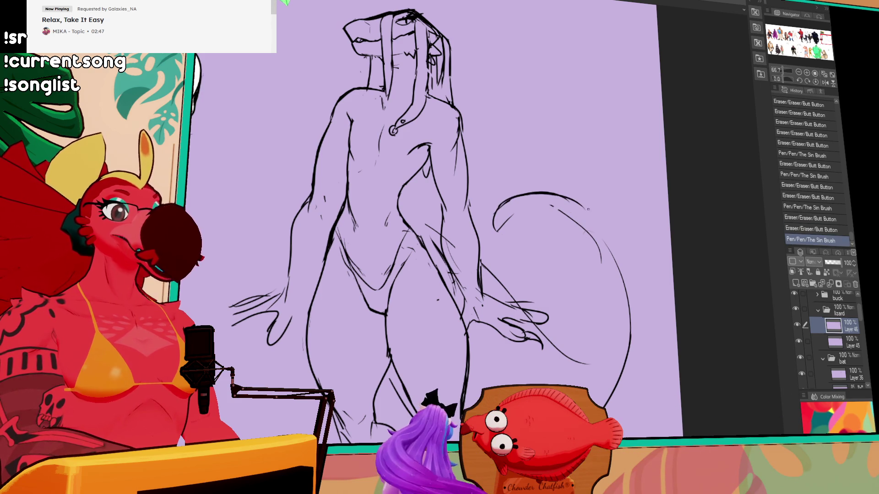
{"action": "mouse_move", "coordinate": [598, 251]}
{"action": "left_mouse_down"}
{"action": "mouse_move", "coordinate": [590, 220]}
{"action": "mouse_move", "coordinate": [623, 302]}
{"action": "left_mouse_up"}
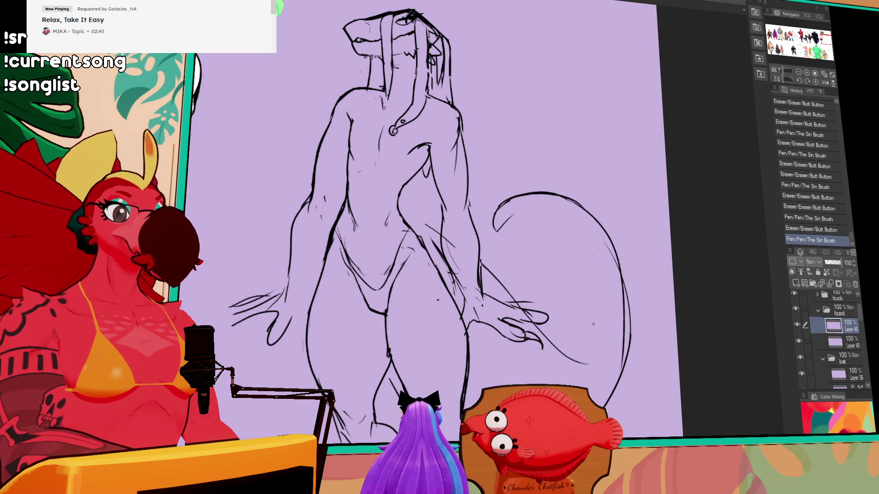
{"action": "key", "text": "ctrl+z"}
{"action": "mouse_move", "coordinate": [577, 198]}
{"action": "left_mouse_down"}
{"action": "mouse_move", "coordinate": [618, 259]}
{"action": "mouse_move", "coordinate": [630, 350]}
{"action": "left_mouse_up"}
{"action": "mouse_move", "coordinate": [566, 350]}
{"action": "left_mouse_down"}
{"action": "mouse_move", "coordinate": [577, 274]}
{"action": "mouse_move", "coordinate": [553, 240]}
{"action": "mouse_move", "coordinate": [571, 278]}
{"action": "left_mouse_up"}
{"action": "left_click_drag", "start_coordinate": [461, 115], "coordinate": [500, 206]}
Step: Touch up the snout and cheek lines of the lizard's head
{"action": "mouse_move", "coordinate": [395, 141]}
{"action": "left_mouse_down"}
{"action": "mouse_move", "coordinate": [400, 145]}
{"action": "mouse_move", "coordinate": [403, 133]}
{"action": "mouse_move", "coordinate": [423, 166]}
{"action": "left_mouse_up"}
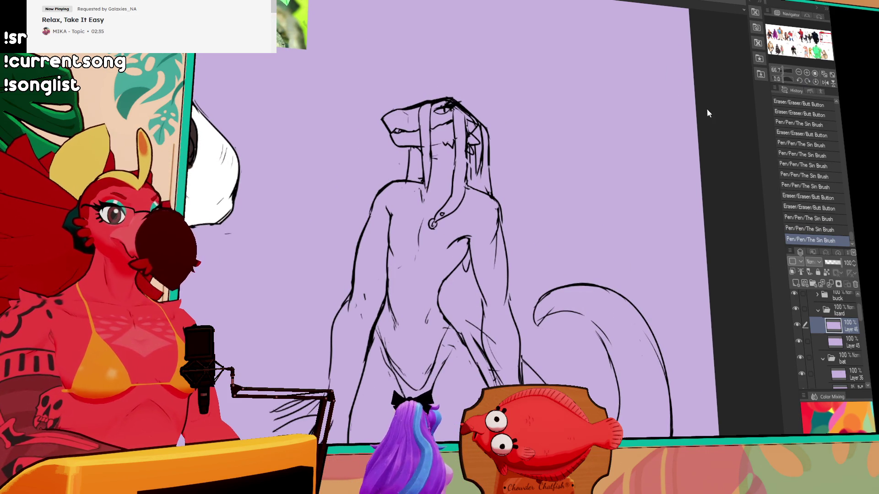
{"action": "left_click_drag", "start_coordinate": [403, 145], "coordinate": [409, 147]}
{"action": "mouse_move", "coordinate": [404, 145]}
{"action": "left_mouse_down"}
{"action": "mouse_move", "coordinate": [425, 144]}
{"action": "mouse_move", "coordinate": [397, 142]}
{"action": "mouse_move", "coordinate": [409, 146]}
{"action": "left_mouse_up"}
{"action": "left_click_drag", "start_coordinate": [405, 143], "coordinate": [417, 149]}
{"action": "mouse_move", "coordinate": [410, 118]}
{"action": "left_mouse_down"}
{"action": "mouse_move", "coordinate": [456, 116]}
{"action": "mouse_move", "coordinate": [463, 107]}
{"action": "left_mouse_up"}
{"action": "left_click_drag", "start_coordinate": [646, 130], "coordinate": [637, 132]}
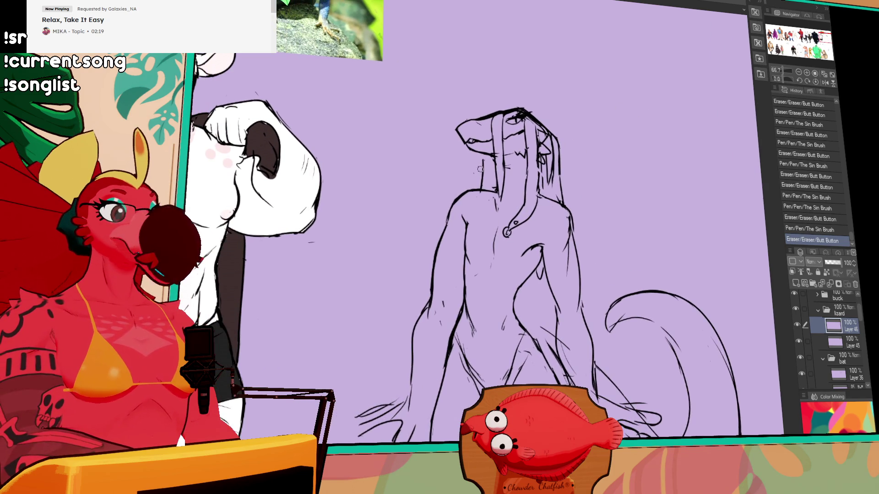
Step: Erase stray marks near the face and redraw the lines beside the head
{"action": "mouse_move", "coordinate": [480, 171]}
{"action": "left_mouse_down"}
{"action": "mouse_move", "coordinate": [480, 160]}
{"action": "mouse_move", "coordinate": [477, 178]}
{"action": "left_mouse_up"}
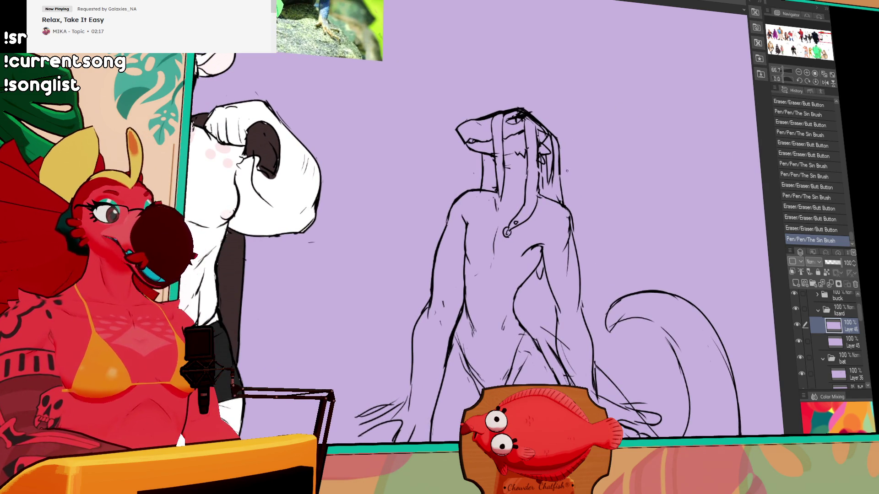
{"action": "left_click_drag", "start_coordinate": [547, 175], "coordinate": [541, 175]}
{"action": "mouse_move", "coordinate": [538, 175]}
{"action": "left_mouse_down"}
{"action": "mouse_move", "coordinate": [535, 144]}
{"action": "mouse_move", "coordinate": [536, 205]}
{"action": "left_mouse_up"}
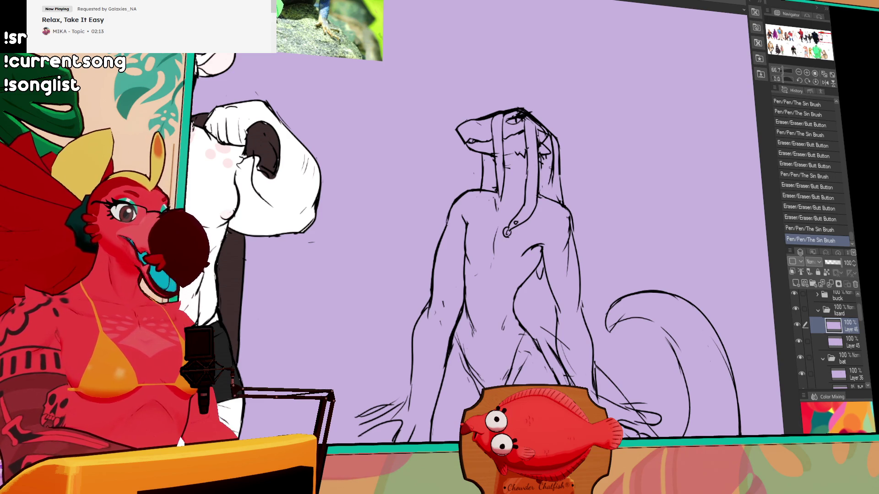
{"action": "mouse_move", "coordinate": [552, 161]}
{"action": "left_mouse_down"}
{"action": "mouse_move", "coordinate": [551, 202]}
{"action": "mouse_move", "coordinate": [551, 192]}
{"action": "left_mouse_up"}
{"action": "left_click_drag", "start_coordinate": [583, 218], "coordinate": [565, 155]}
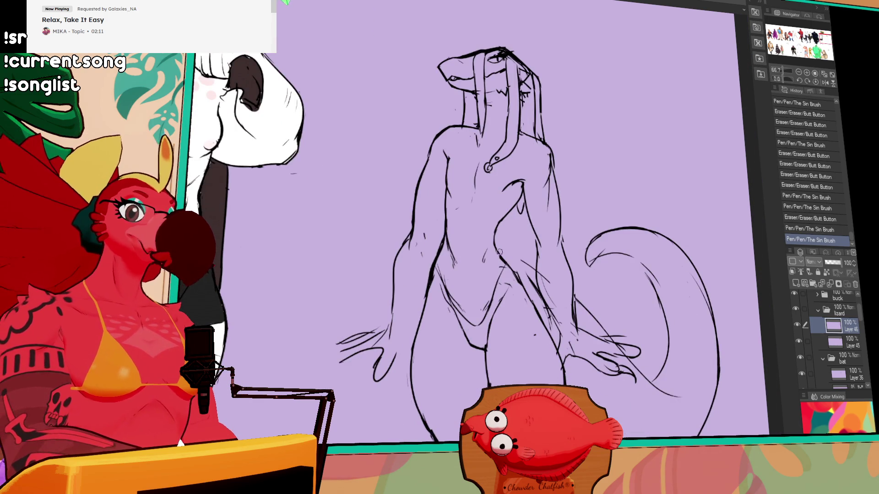
Step: Touch up the lines near the lizard's hip
{"action": "left_click_drag", "start_coordinate": [501, 264], "coordinate": [502, 267]}
{"action": "mouse_move", "coordinate": [502, 267]}
{"action": "left_mouse_down"}
{"action": "mouse_move", "coordinate": [508, 287]}
{"action": "mouse_move", "coordinate": [497, 315]}
{"action": "left_mouse_up"}
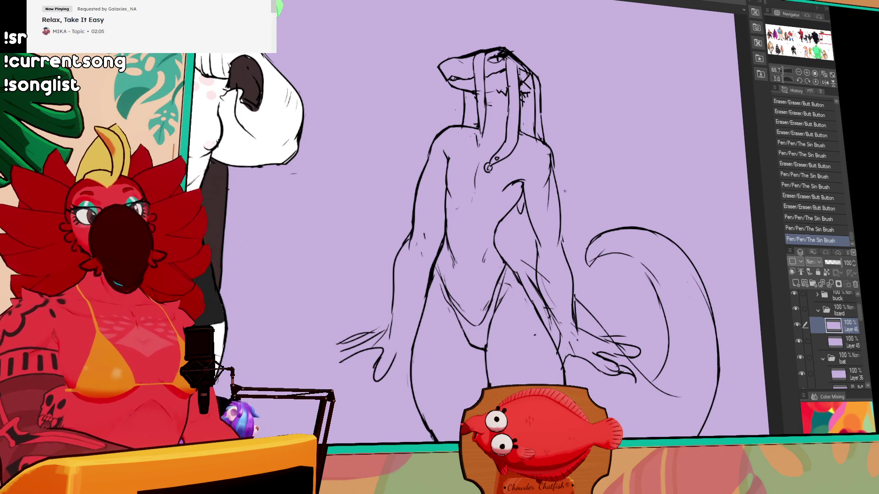
{"action": "left_click_drag", "start_coordinate": [617, 241], "coordinate": [619, 195]}
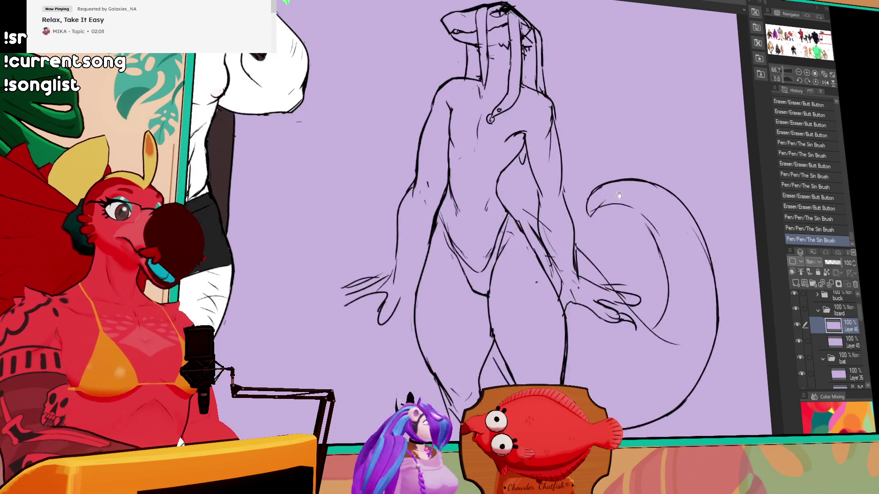
Step: Zoom out and undo the long stray stroke beside the lizard
{"action": "left_click", "coordinate": [798, 74]}
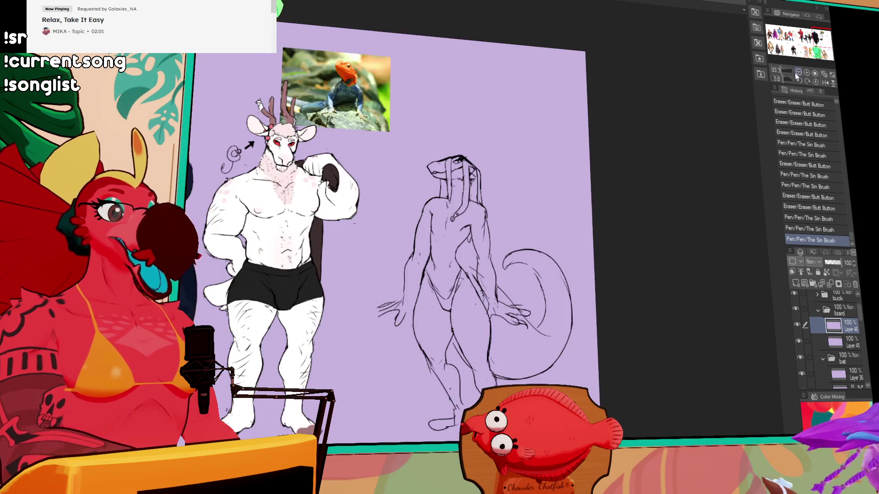
{"action": "left_click_drag", "start_coordinate": [588, 220], "coordinate": [634, 137]}
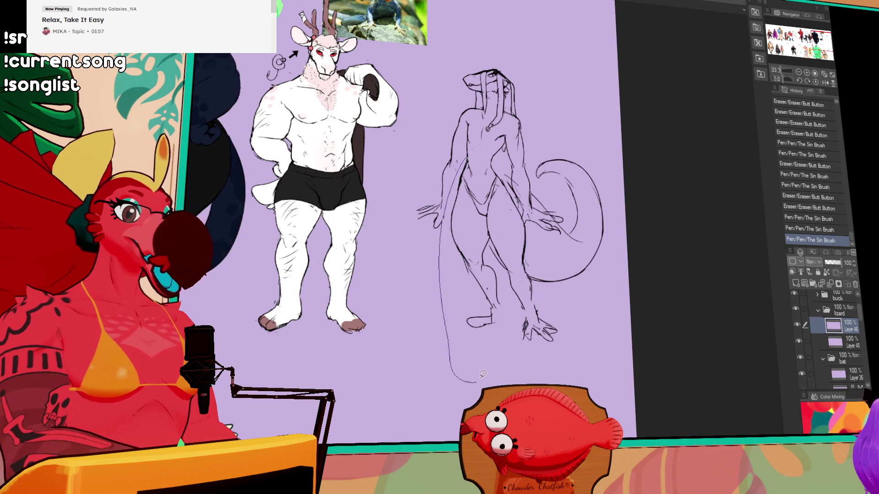
{"action": "key", "text": "ctrl+z"}
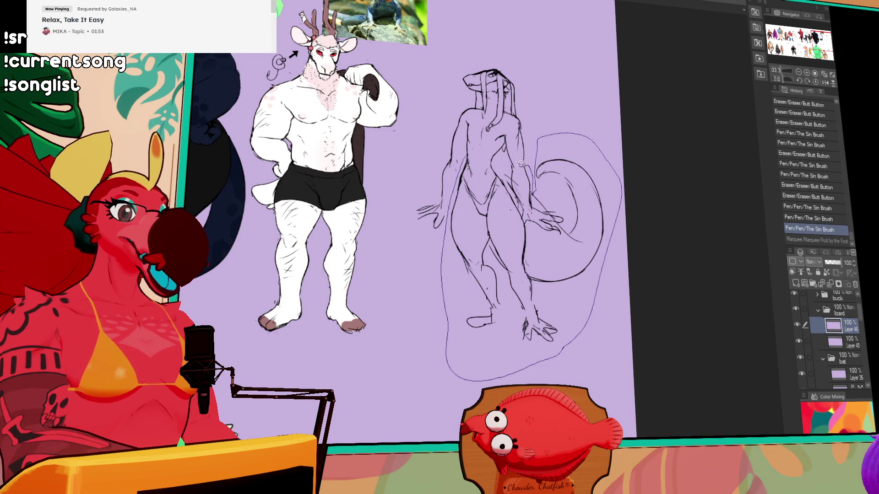
Step: Lasso the lizard sketch, shift it slightly right, and drop the selection
{"action": "left_click_drag", "start_coordinate": [489, 160], "coordinate": [496, 200]}
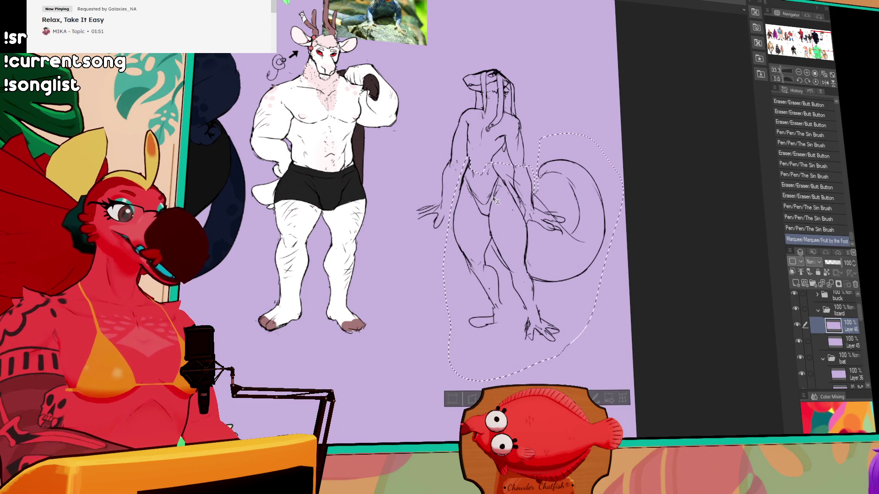
{"action": "key", "text": "ctrl+d"}
{"action": "left_click", "coordinate": [467, 150]}
Step: Darken the torso line and touch up the arm with small pen strokes
{"action": "mouse_move", "coordinate": [471, 139]}
{"action": "left_mouse_down"}
{"action": "mouse_move", "coordinate": [466, 152]}
{"action": "mouse_move", "coordinate": [503, 146]}
{"action": "mouse_move", "coordinate": [470, 148]}
{"action": "left_mouse_up"}
{"action": "left_click_drag", "start_coordinate": [501, 143], "coordinate": [467, 160]}
{"action": "left_click_drag", "start_coordinate": [465, 156], "coordinate": [468, 162]}
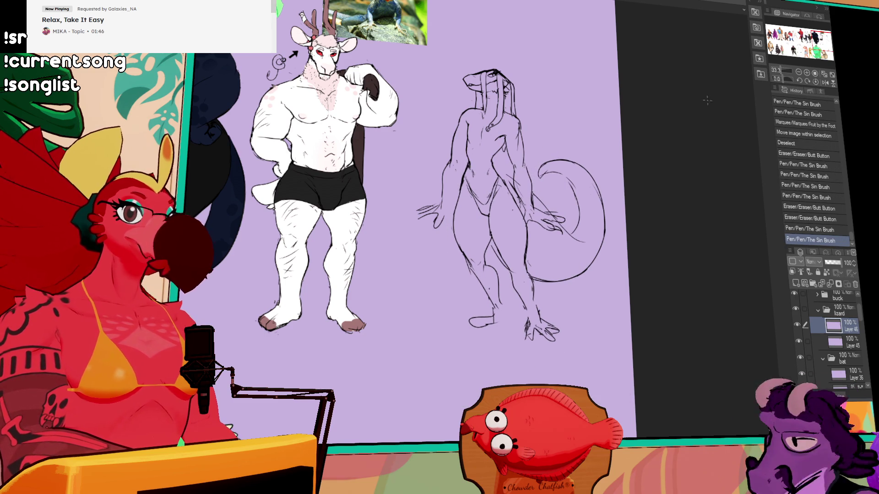
{"action": "left_click", "coordinate": [806, 74]}
{"action": "left_click", "coordinate": [806, 73]}
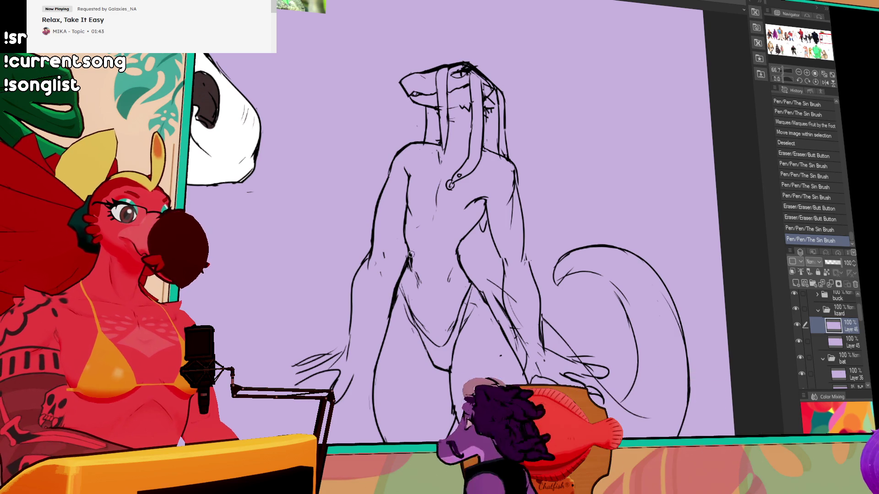
Step: Erase and redraw the small lines around the lizard's belly
{"action": "left_click_drag", "start_coordinate": [410, 254], "coordinate": [419, 277]}
{"action": "left_click_drag", "start_coordinate": [414, 272], "coordinate": [420, 280]}
{"action": "left_click_drag", "start_coordinate": [417, 276], "coordinate": [420, 287]}
{"action": "left_click_drag", "start_coordinate": [417, 284], "coordinate": [422, 297]}
{"action": "left_click_drag", "start_coordinate": [454, 254], "coordinate": [447, 274]}
{"action": "left_click_drag", "start_coordinate": [498, 197], "coordinate": [501, 205]}
{"action": "left_click_drag", "start_coordinate": [456, 244], "coordinate": [461, 257]}
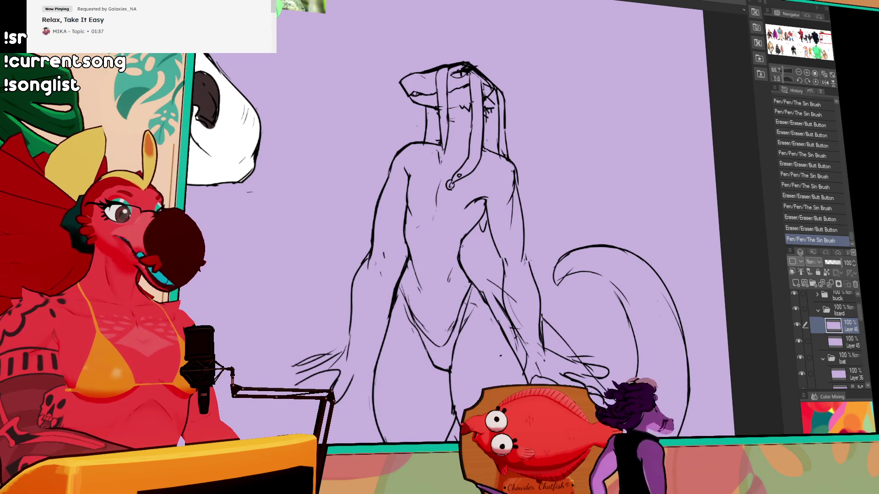
Step: Clean up and retouch the chest line, adding a few small pen marks
{"action": "left_click_drag", "start_coordinate": [461, 224], "coordinate": [464, 228]}
{"action": "left_click_drag", "start_coordinate": [508, 164], "coordinate": [550, 217]}
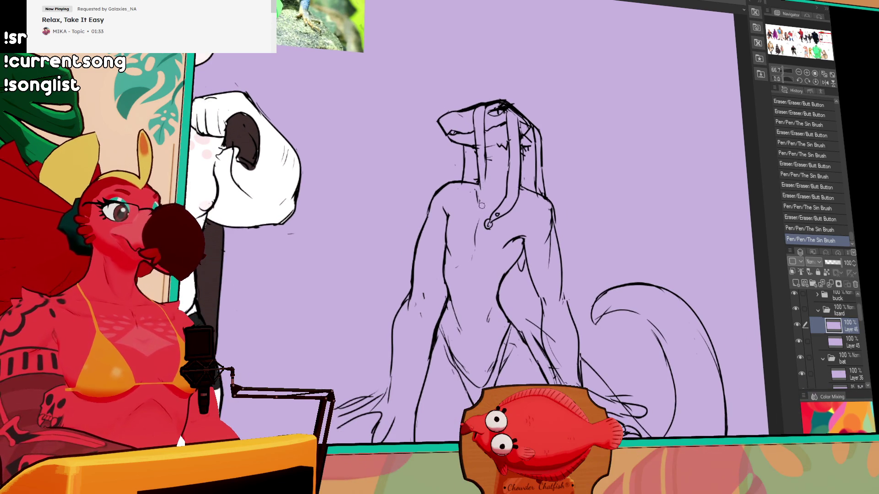
{"action": "left_click_drag", "start_coordinate": [481, 206], "coordinate": [480, 201]}
{"action": "left_click_drag", "start_coordinate": [480, 198], "coordinate": [478, 191]}
{"action": "mouse_move", "coordinate": [482, 192]}
{"action": "left_mouse_down"}
{"action": "mouse_move", "coordinate": [477, 210]}
{"action": "mouse_move", "coordinate": [479, 191]}
{"action": "left_mouse_up"}
{"action": "left_click_drag", "start_coordinate": [609, 241], "coordinate": [620, 160]}
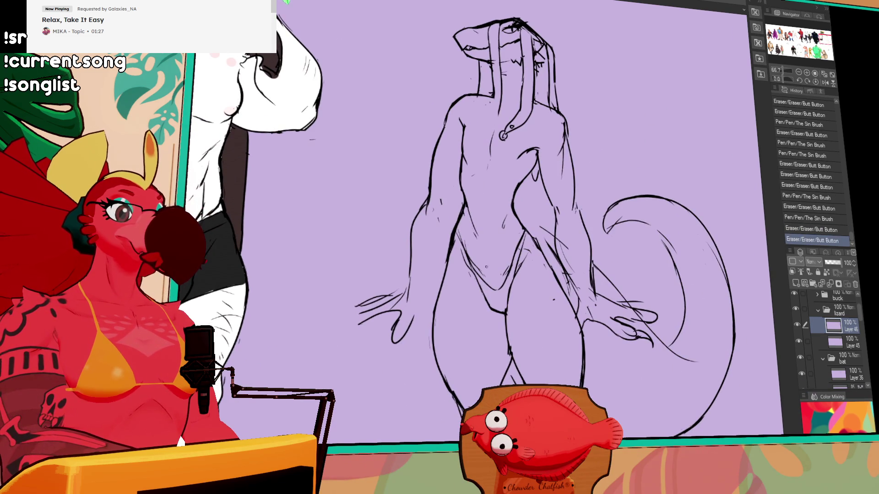
{"action": "left_click_drag", "start_coordinate": [486, 267], "coordinate": [487, 273]}
{"action": "left_click_drag", "start_coordinate": [513, 227], "coordinate": [514, 229]}
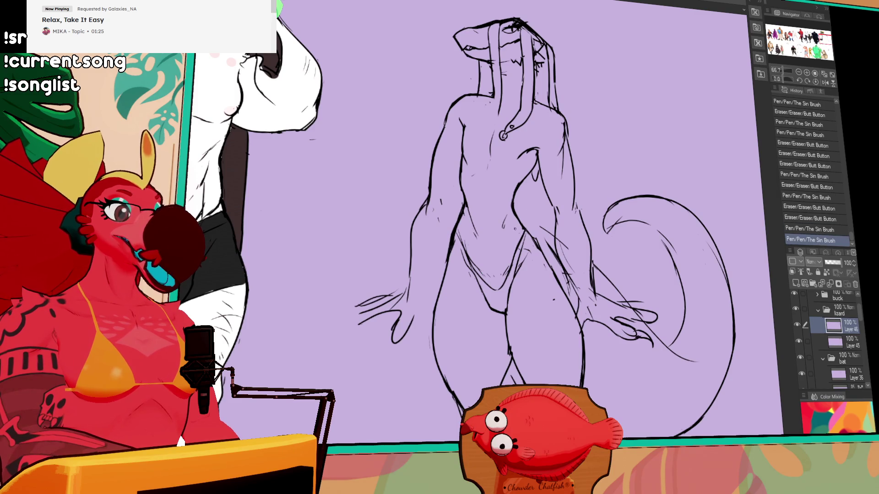
{"action": "scroll", "coordinate": [515, 229], "scroll_direction": "up", "scroll_amount": 3}
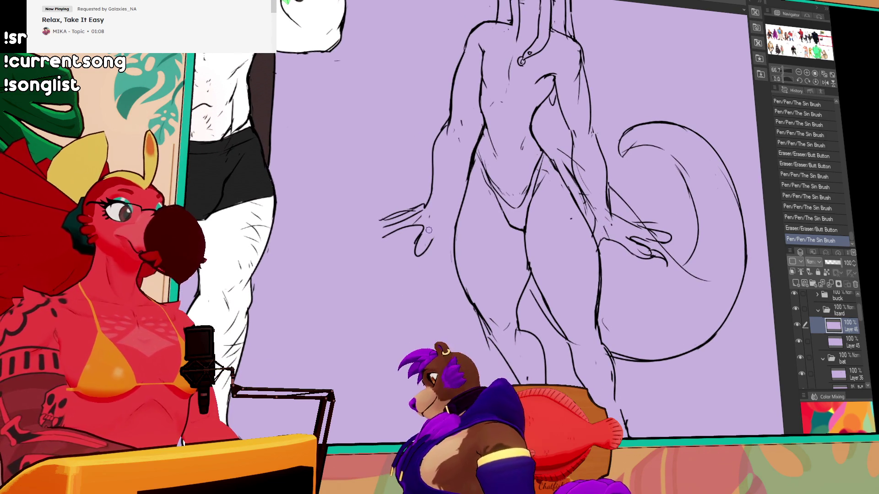
Step: Erase and redraw the left hand's lines
{"action": "left_click_drag", "start_coordinate": [414, 244], "coordinate": [428, 254]}
{"action": "left_click_drag", "start_coordinate": [446, 213], "coordinate": [448, 216]}
{"action": "mouse_move", "coordinate": [415, 252]}
{"action": "left_mouse_down"}
{"action": "mouse_move", "coordinate": [428, 262]}
{"action": "mouse_move", "coordinate": [434, 252]}
{"action": "left_mouse_up"}
{"action": "mouse_move", "coordinate": [428, 243]}
{"action": "left_mouse_down"}
{"action": "mouse_move", "coordinate": [436, 251]}
{"action": "mouse_move", "coordinate": [446, 237]}
{"action": "mouse_move", "coordinate": [449, 268]}
{"action": "mouse_move", "coordinate": [401, 273]}
{"action": "mouse_move", "coordinate": [430, 255]}
{"action": "left_mouse_up"}
{"action": "key", "text": "ctrl+z"}
{"action": "key", "text": "ctrl+y"}
{"action": "key", "text": "ctrl+z"}
{"action": "left_click_drag", "start_coordinate": [427, 262], "coordinate": [435, 257]}
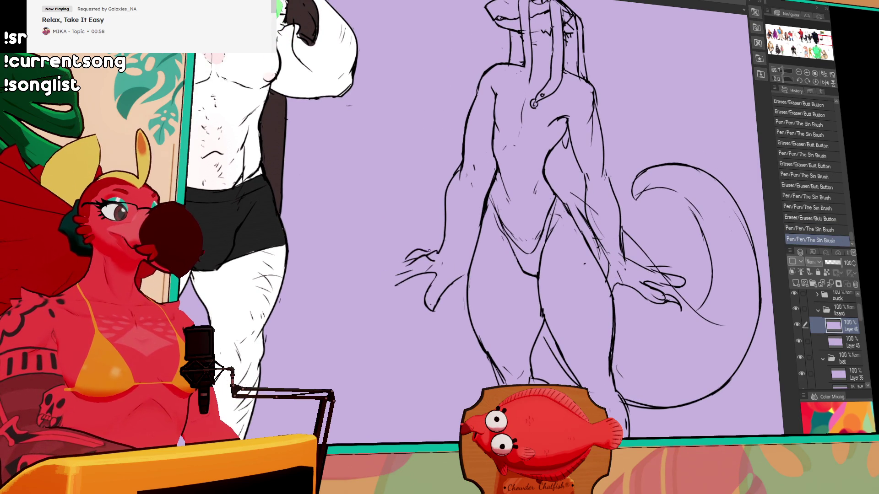
{"action": "left_click_drag", "start_coordinate": [540, 197], "coordinate": [548, 186]}
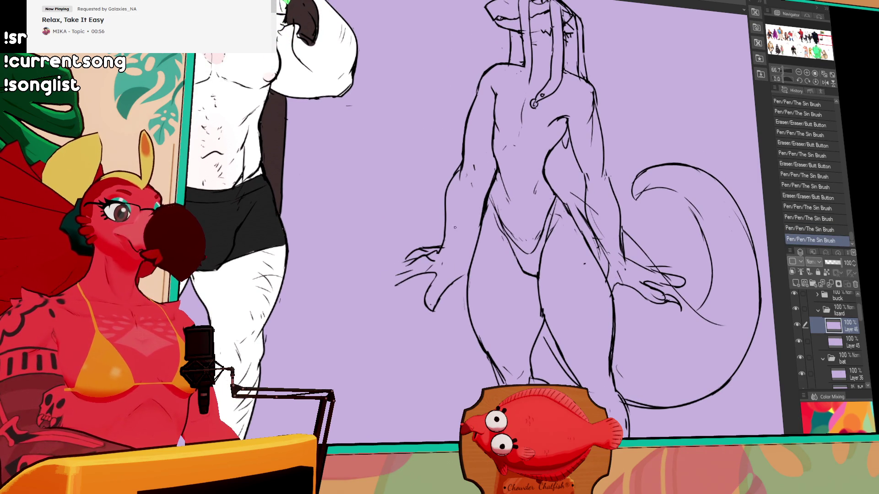
Step: Redraw the left arm's outer line and refine the left torso and hip lines
{"action": "left_click_drag", "start_coordinate": [450, 184], "coordinate": [442, 249]}
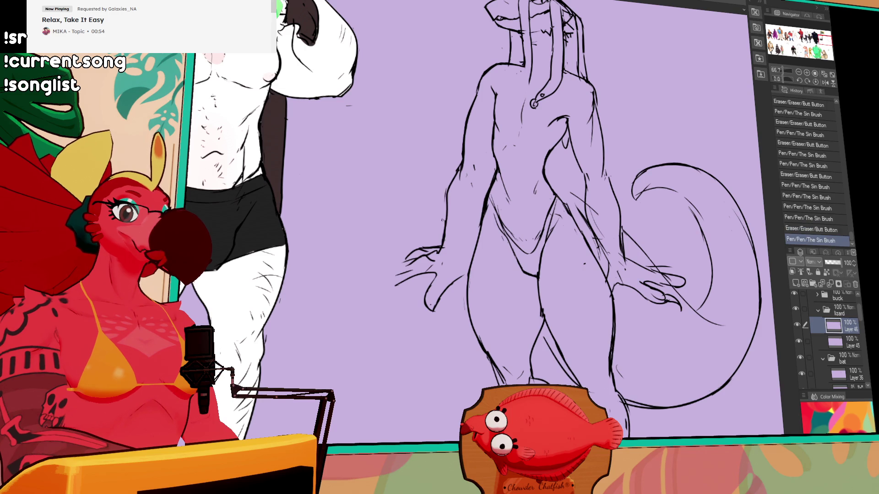
{"action": "left_click_drag", "start_coordinate": [448, 213], "coordinate": [439, 245]}
{"action": "left_click_drag", "start_coordinate": [484, 211], "coordinate": [465, 264]}
{"action": "left_click_drag", "start_coordinate": [584, 262], "coordinate": [585, 264]}
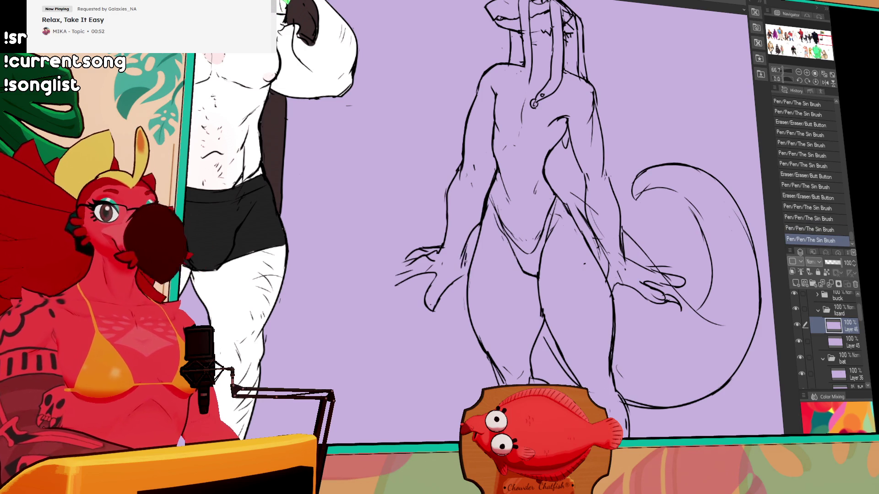
{"action": "mouse_move", "coordinate": [471, 258]}
{"action": "left_mouse_down"}
{"action": "mouse_move", "coordinate": [466, 266]}
{"action": "mouse_move", "coordinate": [458, 253]}
{"action": "mouse_move", "coordinate": [456, 270]}
{"action": "left_mouse_up"}
{"action": "left_click_drag", "start_coordinate": [462, 259], "coordinate": [449, 285]}
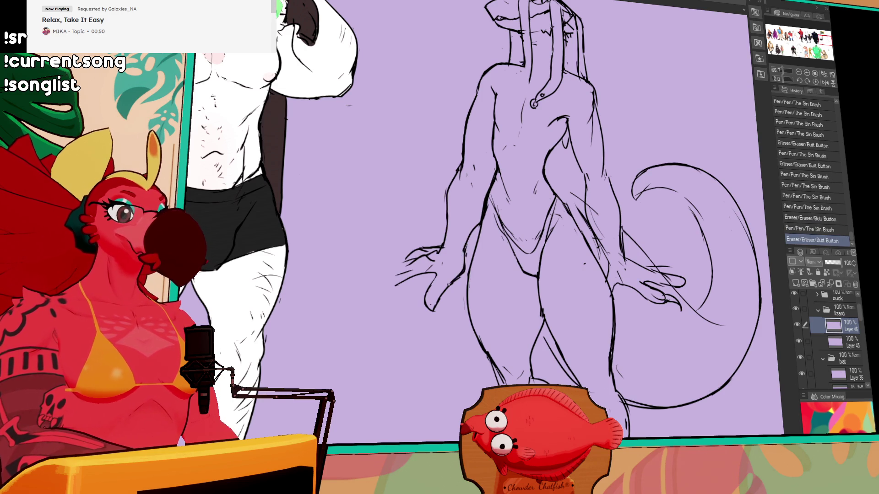
{"action": "left_click_drag", "start_coordinate": [670, 211], "coordinate": [549, 215]}
Step: Erase the hatch lines near the crotch and small strokes on the torso
{"action": "left_click_drag", "start_coordinate": [563, 240], "coordinate": [546, 222]}
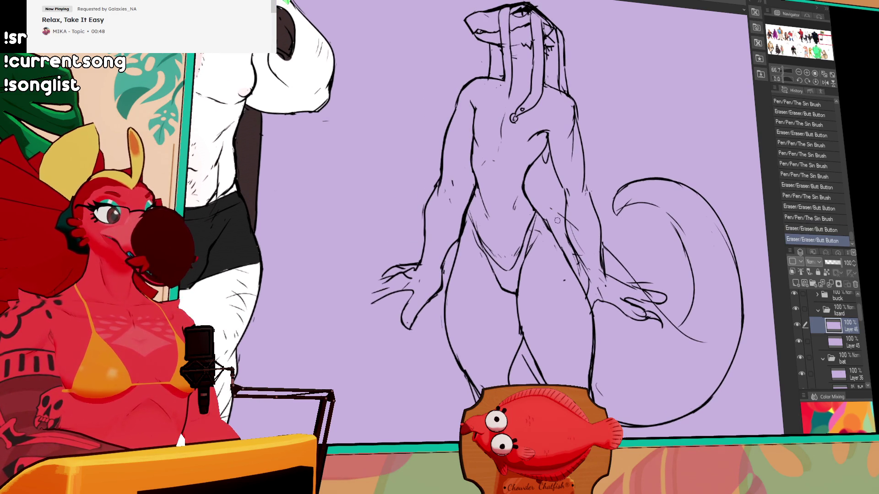
{"action": "left_click_drag", "start_coordinate": [574, 260], "coordinate": [545, 225]}
{"action": "left_click_drag", "start_coordinate": [579, 280], "coordinate": [547, 227]}
{"action": "key", "text": "ctrl+z"}
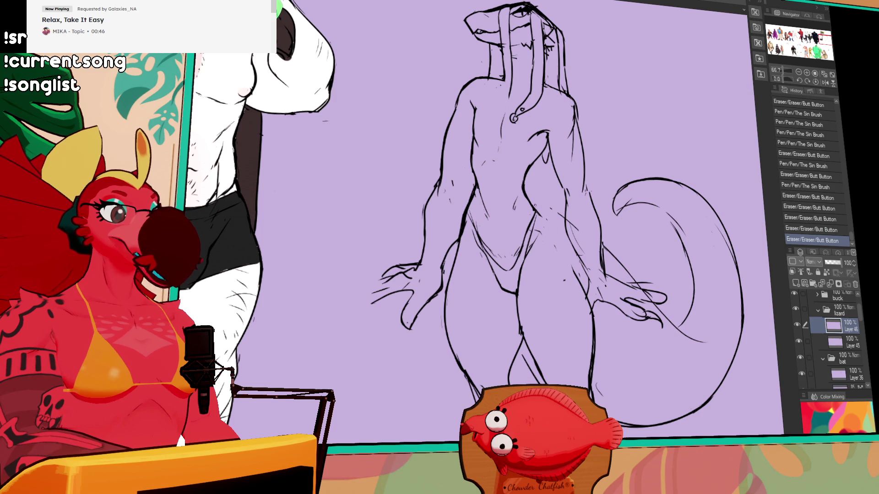
{"action": "key", "text": "ctrl+y"}
{"action": "left_click_drag", "start_coordinate": [472, 192], "coordinate": [461, 228]}
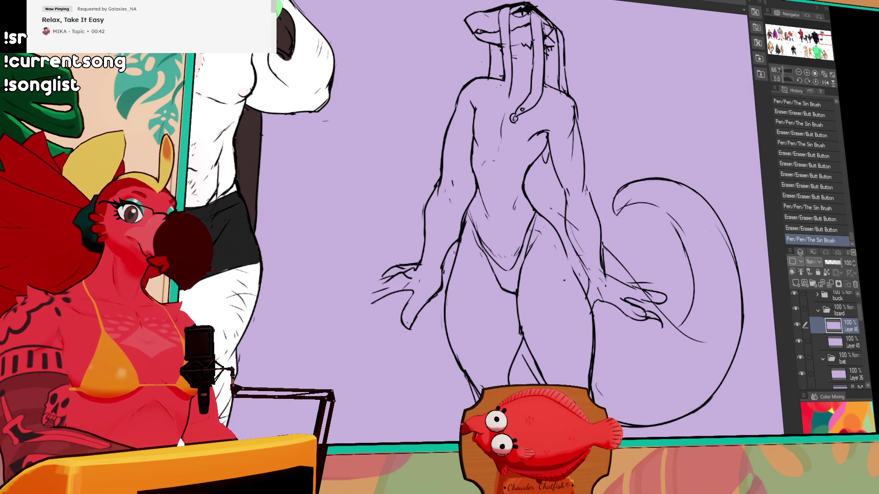
{"action": "key", "text": "ctrl+z"}
{"action": "key", "text": "ctrl+y"}
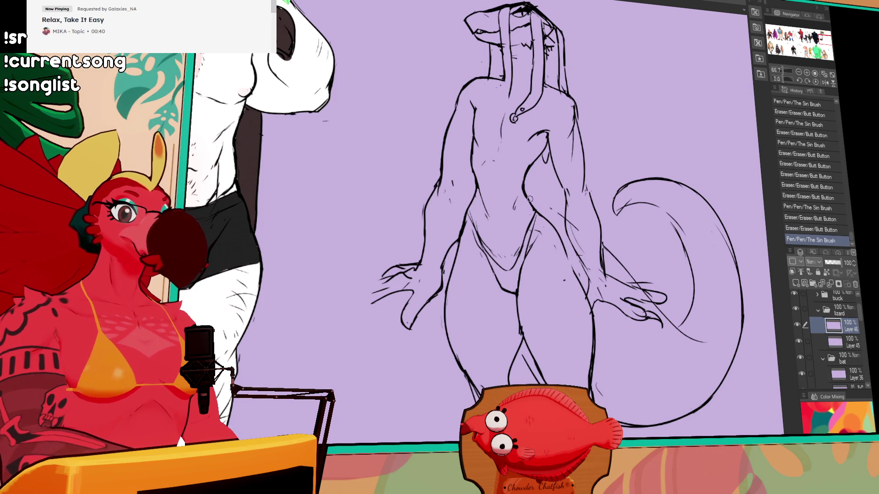
Step: Redraw small strokes on the lower torso and add a navel mark
{"action": "left_click_drag", "start_coordinate": [552, 219], "coordinate": [561, 238]}
{"action": "mouse_move", "coordinate": [525, 201]}
{"action": "left_mouse_down"}
{"action": "mouse_move", "coordinate": [538, 212]}
{"action": "mouse_move", "coordinate": [532, 227]}
{"action": "left_mouse_up"}
{"action": "left_click_drag", "start_coordinate": [531, 197], "coordinate": [536, 206]}
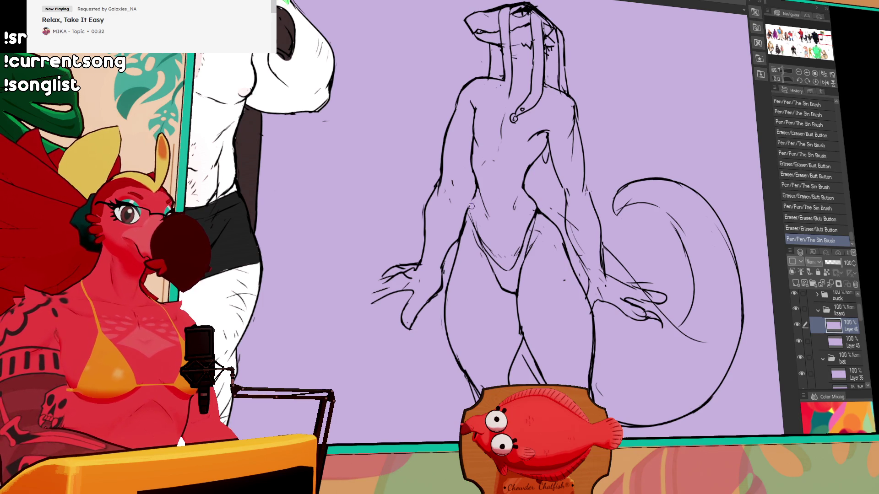
{"action": "left_click_drag", "start_coordinate": [471, 206], "coordinate": [474, 201]}
{"action": "left_click_drag", "start_coordinate": [567, 158], "coordinate": [570, 162]}
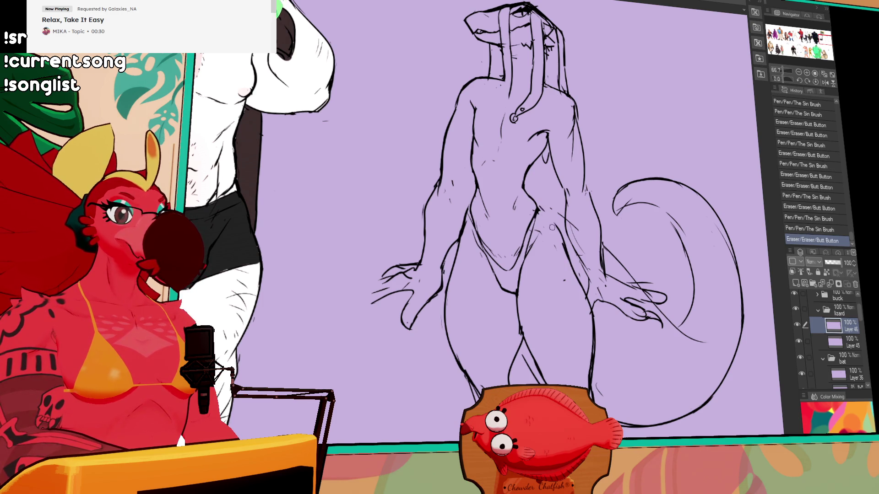
{"action": "left_click_drag", "start_coordinate": [540, 206], "coordinate": [561, 230]}
{"action": "left_click_drag", "start_coordinate": [582, 165], "coordinate": [570, 206]}
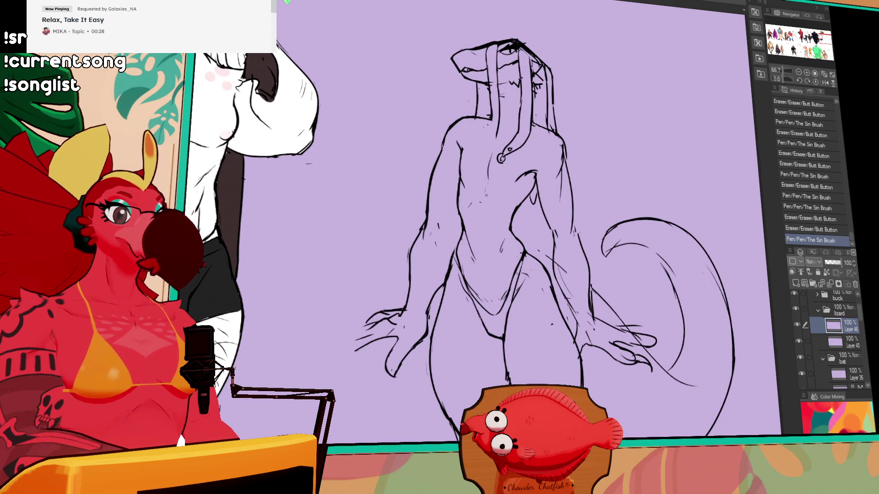
{"action": "left_click", "coordinate": [491, 219]}
{"action": "left_click_drag", "start_coordinate": [506, 205], "coordinate": [509, 208]}
{"action": "left_click_drag", "start_coordinate": [507, 206], "coordinate": [508, 218]}
{"action": "left_click_drag", "start_coordinate": [508, 215], "coordinate": [510, 206]}
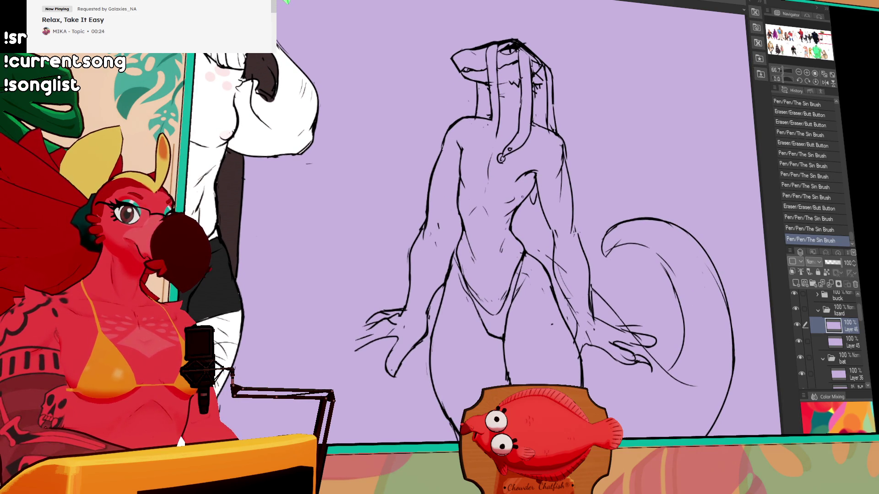
Step: Clean up the neck and chest lines and draw a new line along the neck
{"action": "left_click_drag", "start_coordinate": [541, 142], "coordinate": [543, 138]}
{"action": "left_click_drag", "start_coordinate": [542, 139], "coordinate": [544, 137]}
{"action": "left_click_drag", "start_coordinate": [494, 158], "coordinate": [487, 133]}
{"action": "left_click_drag", "start_coordinate": [489, 137], "coordinate": [488, 134]}
{"action": "left_click_drag", "start_coordinate": [639, 116], "coordinate": [636, 110]}
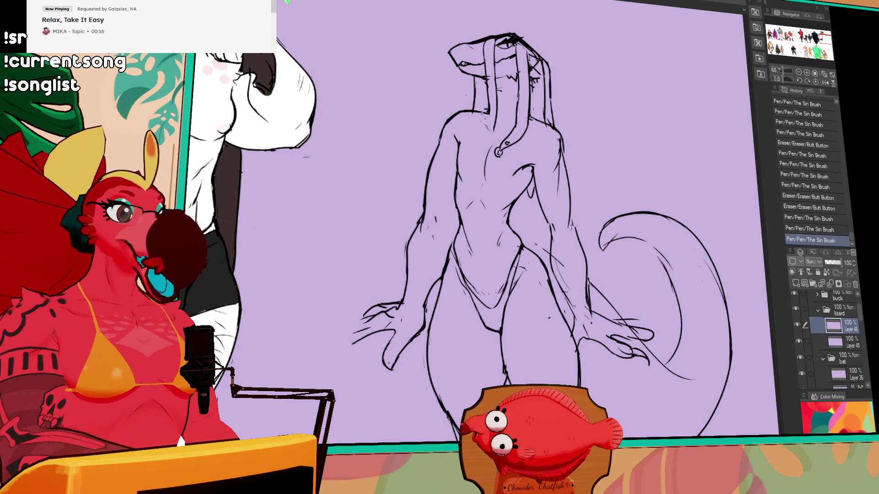
{"action": "left_click_drag", "start_coordinate": [534, 121], "coordinate": [514, 154]}
{"action": "left_click_drag", "start_coordinate": [474, 129], "coordinate": [473, 133]}
{"action": "left_click_drag", "start_coordinate": [476, 138], "coordinate": [476, 152]}
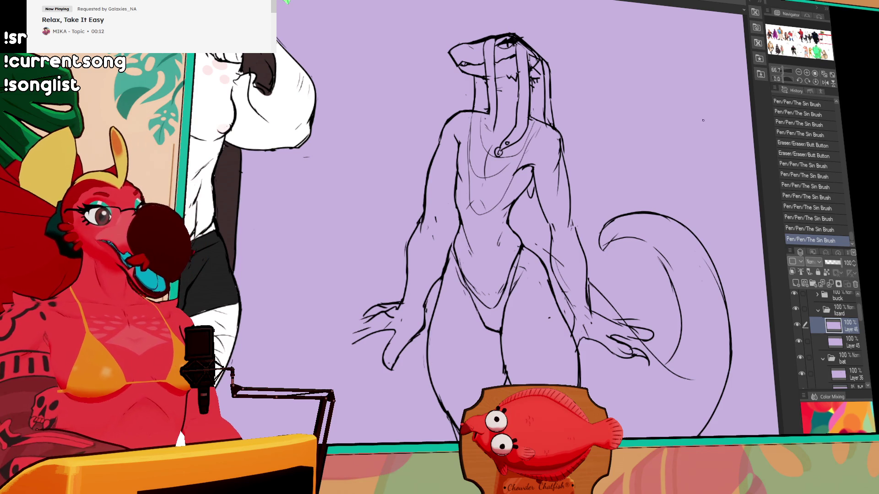
{"action": "scroll", "coordinate": [653, 148], "scroll_direction": "down", "scroll_amount": 3}
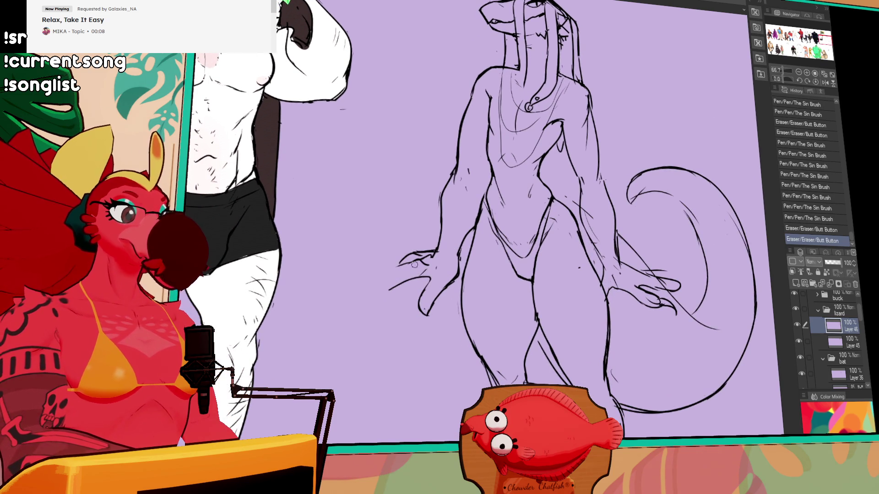
Step: Redraw the left hand's tip and add small strokes elsewhere on the line art
{"action": "left_click_drag", "start_coordinate": [414, 265], "coordinate": [366, 281]}
{"action": "left_click_drag", "start_coordinate": [612, 203], "coordinate": [596, 216]}
{"action": "left_click_drag", "start_coordinate": [568, 213], "coordinate": [567, 196]}
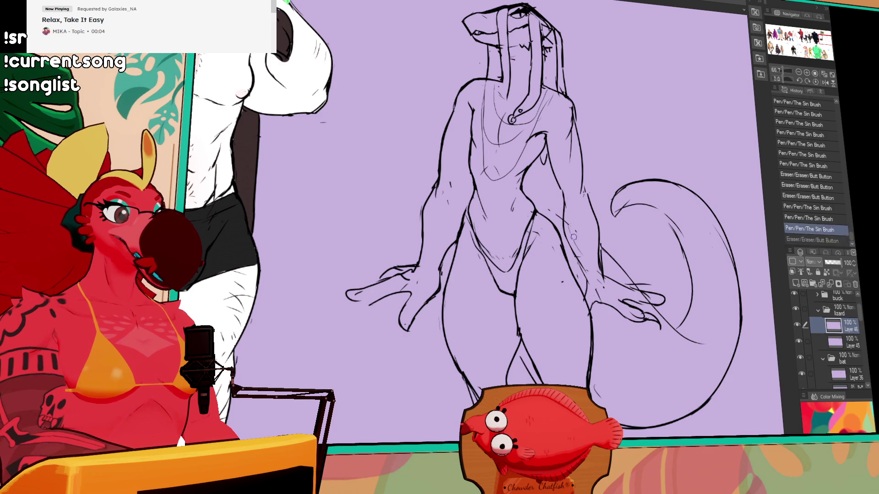
{"action": "scroll", "coordinate": [560, 247], "scroll_direction": "down", "scroll_amount": 3}
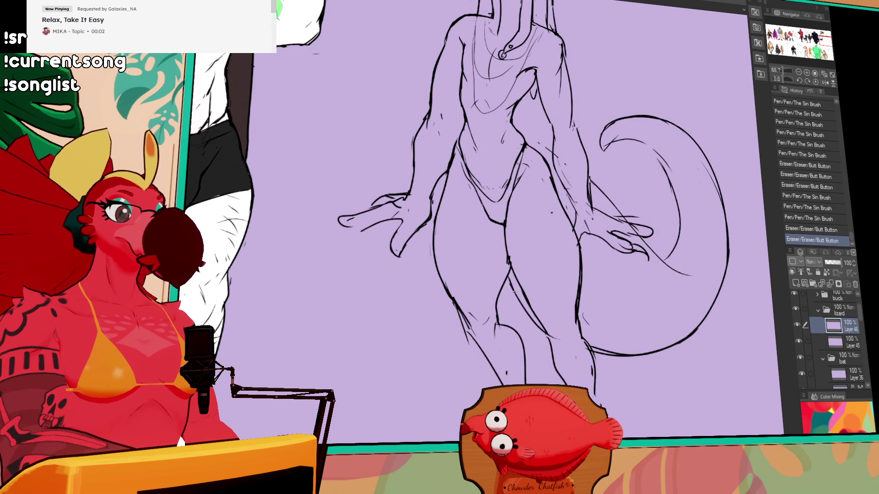
{"action": "mouse_move", "coordinate": [597, 128]}
{"action": "left_mouse_down"}
{"action": "mouse_move", "coordinate": [588, 243]}
{"action": "mouse_move", "coordinate": [599, 221]}
{"action": "left_mouse_up"}
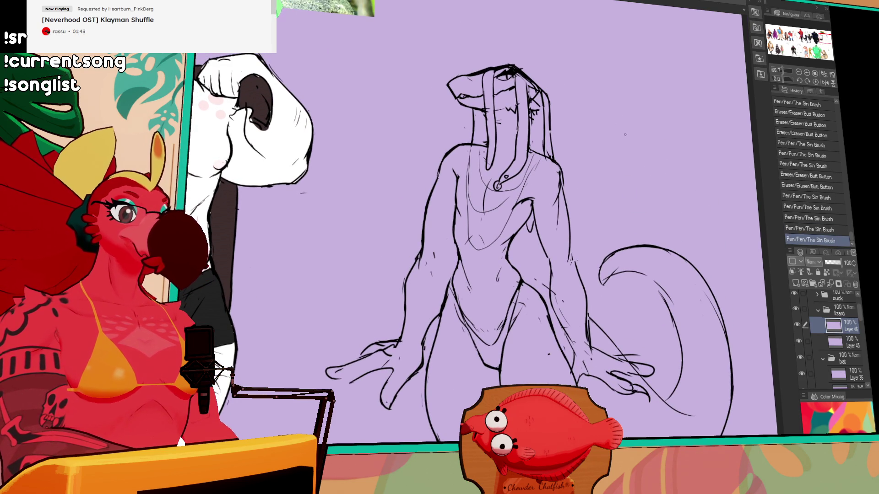
{"action": "scroll", "coordinate": [625, 134], "scroll_direction": "down", "scroll_amount": 1}
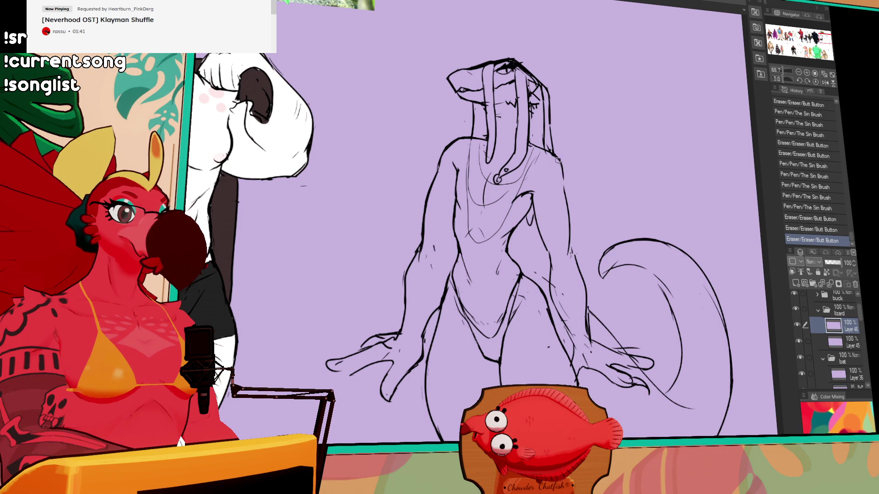
{"action": "left_click_drag", "start_coordinate": [559, 205], "coordinate": [564, 165]}
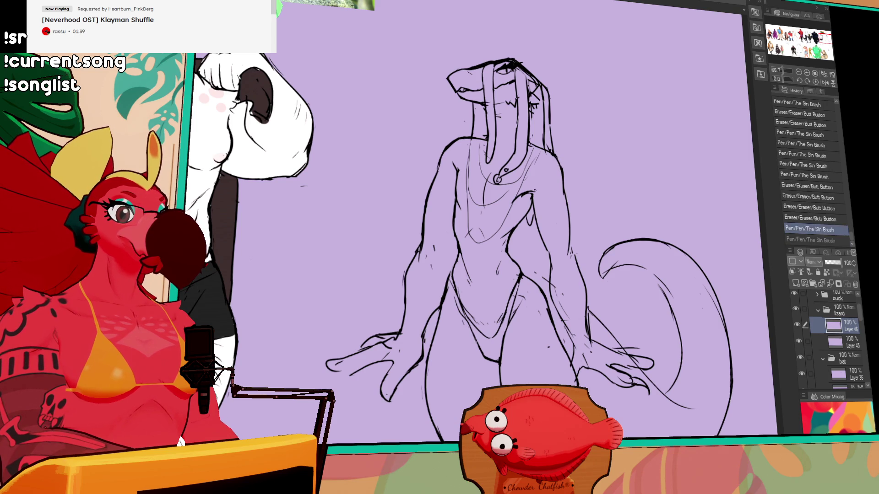
{"action": "left_click_drag", "start_coordinate": [533, 190], "coordinate": [566, 205]}
{"action": "scroll", "coordinate": [570, 174], "scroll_direction": "down", "scroll_amount": 5}
Step: Erase and redraw the small body, torso and side contour lines
{"action": "left_click_drag", "start_coordinate": [567, 206], "coordinate": [570, 207]}
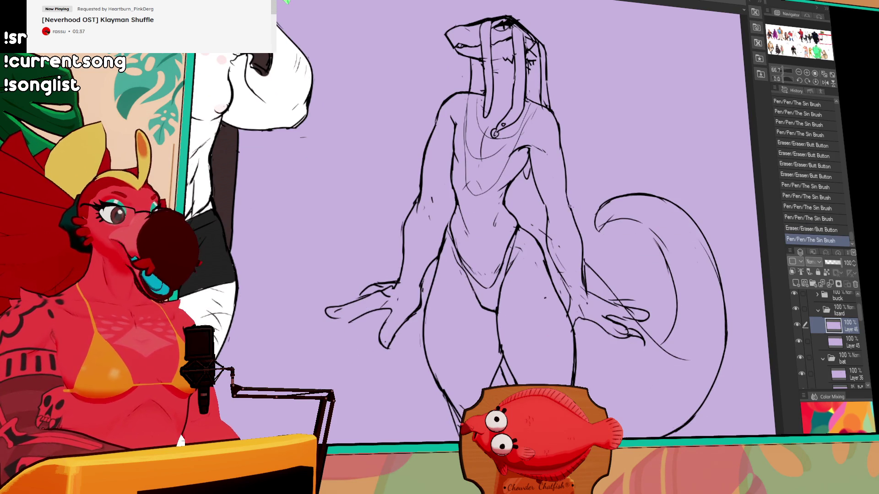
{"action": "mouse_move", "coordinate": [551, 258]}
{"action": "left_mouse_down"}
{"action": "mouse_move", "coordinate": [559, 279]}
{"action": "mouse_move", "coordinate": [599, 269]}
{"action": "mouse_move", "coordinate": [555, 280]}
{"action": "left_mouse_up"}
{"action": "scroll", "coordinate": [591, 256], "scroll_direction": "down", "scroll_amount": 2}
{"action": "left_click_drag", "start_coordinate": [553, 279], "coordinate": [552, 280]}
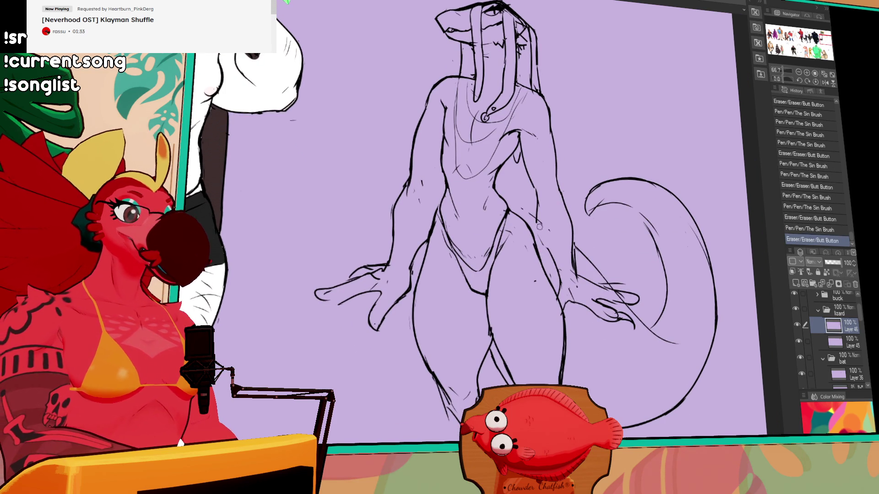
{"action": "left_click_drag", "start_coordinate": [542, 227], "coordinate": [544, 250]}
{"action": "mouse_move", "coordinate": [567, 216]}
{"action": "left_mouse_down"}
{"action": "mouse_move", "coordinate": [572, 270]}
{"action": "mouse_move", "coordinate": [573, 257]}
{"action": "left_mouse_up"}
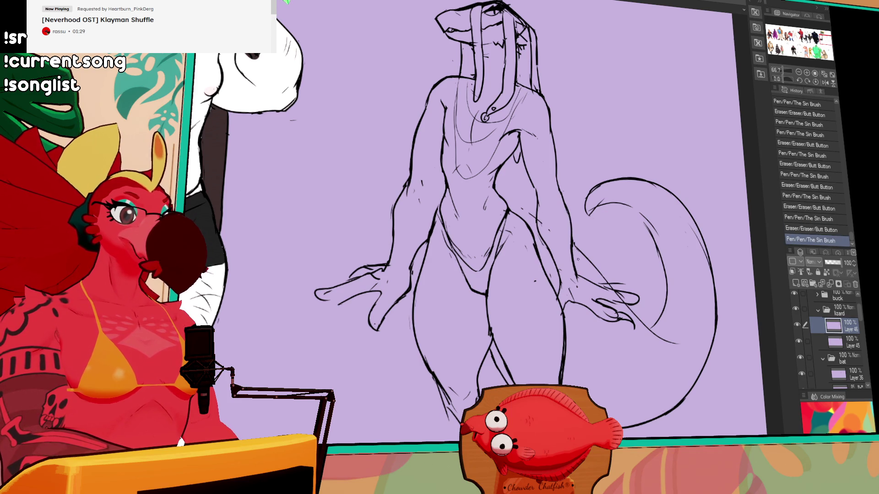
{"action": "mouse_move", "coordinate": [579, 195]}
{"action": "left_mouse_down"}
{"action": "mouse_move", "coordinate": [582, 220]}
{"action": "mouse_move", "coordinate": [541, 227]}
{"action": "left_mouse_up"}
{"action": "left_click_drag", "start_coordinate": [557, 183], "coordinate": [562, 226]}
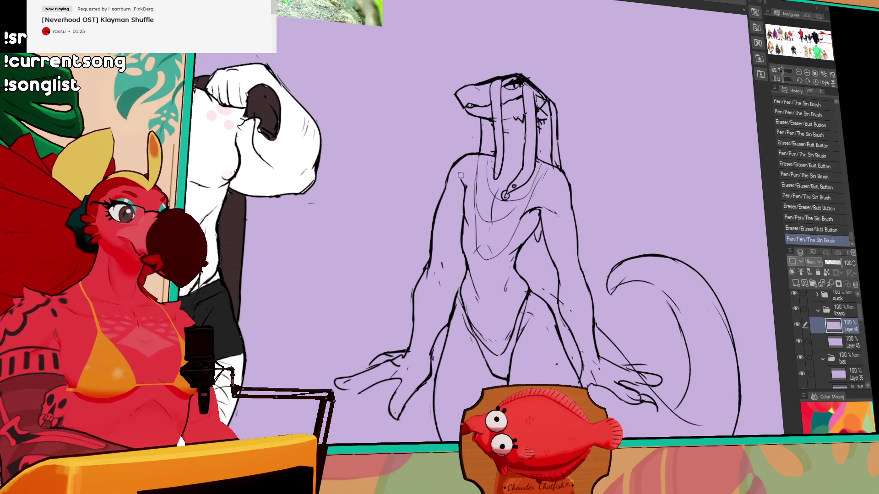
Step: Refine the shoulder lines and tidy small stray marks on the torso
{"action": "left_click_drag", "start_coordinate": [461, 175], "coordinate": [464, 189]}
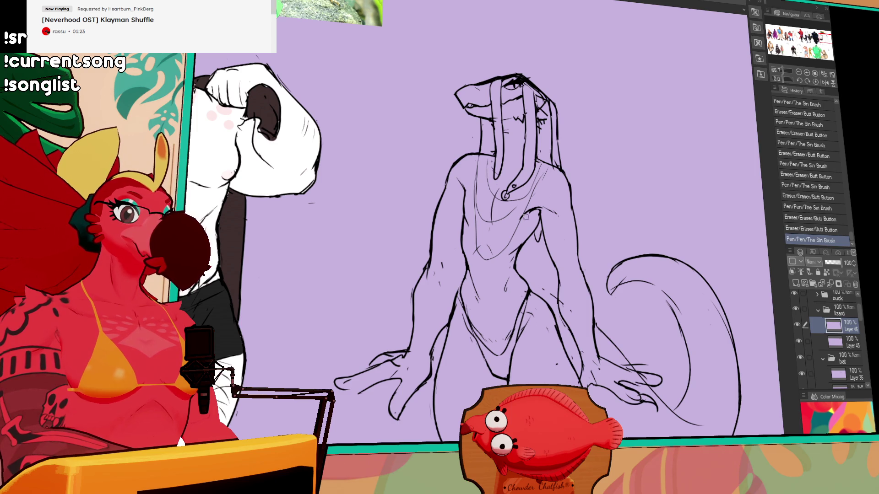
{"action": "left_click_drag", "start_coordinate": [527, 216], "coordinate": [517, 222]}
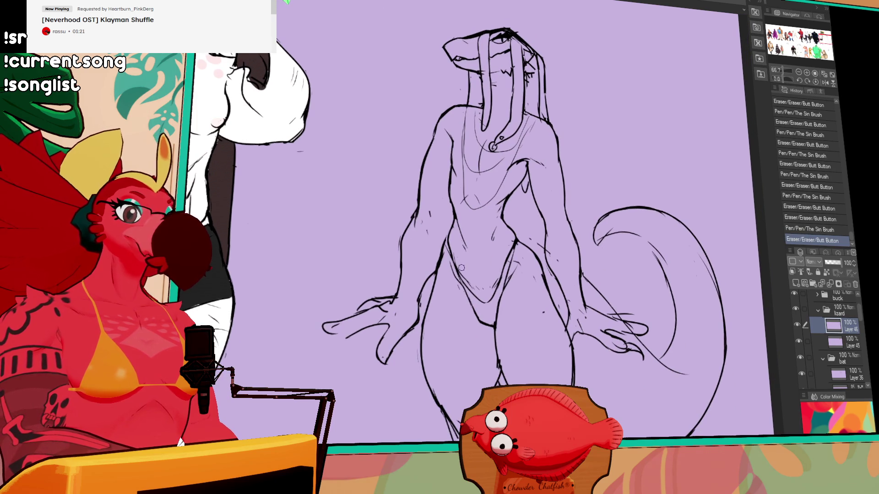
{"action": "mouse_move", "coordinate": [462, 267]}
{"action": "left_mouse_down"}
{"action": "mouse_move", "coordinate": [466, 274]}
{"action": "mouse_move", "coordinate": [453, 272]}
{"action": "left_mouse_up"}
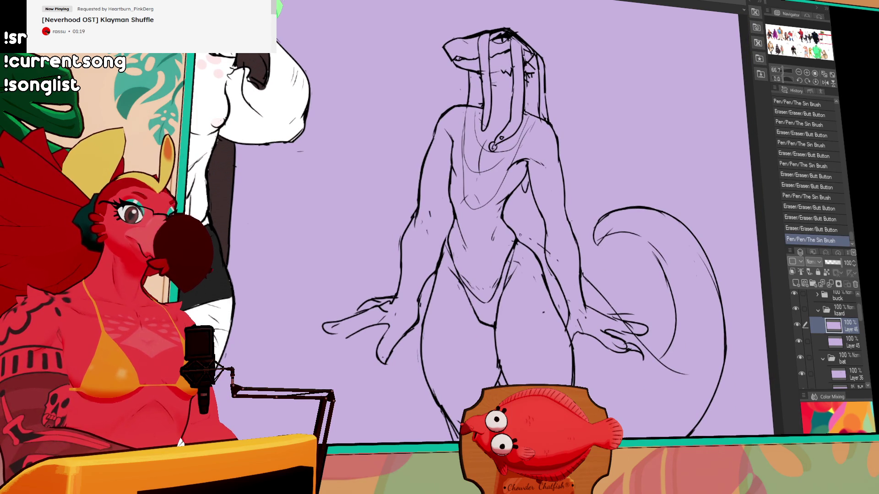
{"action": "left_click_drag", "start_coordinate": [533, 187], "coordinate": [536, 193]}
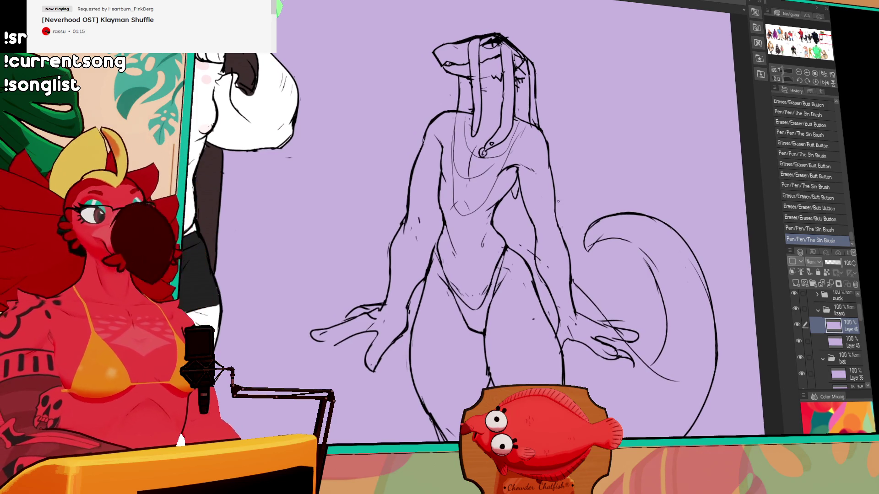
{"action": "left_click_drag", "start_coordinate": [554, 213], "coordinate": [562, 229]}
{"action": "left_click_drag", "start_coordinate": [540, 192], "coordinate": [566, 237]}
{"action": "left_click_drag", "start_coordinate": [563, 231], "coordinate": [579, 268]}
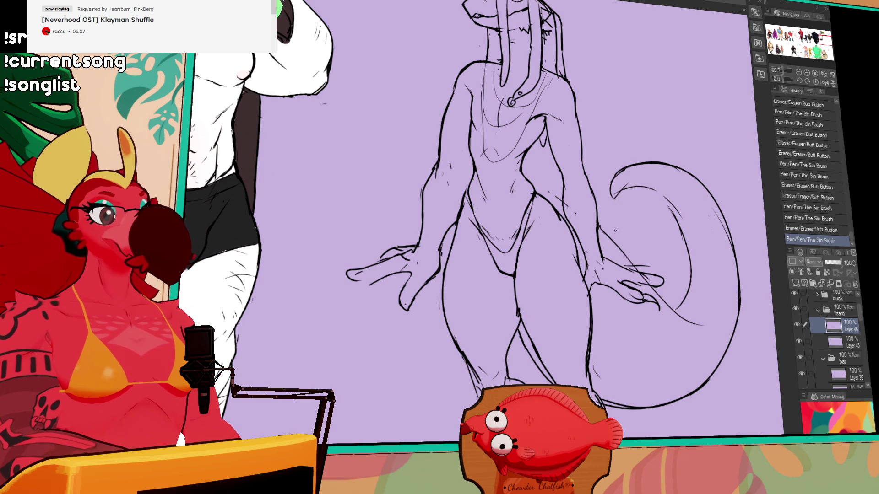
{"action": "mouse_move", "coordinate": [601, 228]}
{"action": "left_mouse_down"}
{"action": "mouse_move", "coordinate": [663, 280]}
{"action": "mouse_move", "coordinate": [699, 278]}
{"action": "left_mouse_up"}
Step: Clean up lines near the left hand and redraw the right arm contour more cleanly
{"action": "mouse_move", "coordinate": [406, 303]}
{"action": "left_mouse_down"}
{"action": "mouse_move", "coordinate": [420, 306]}
{"action": "mouse_move", "coordinate": [423, 278]}
{"action": "mouse_move", "coordinate": [435, 271]}
{"action": "left_mouse_up"}
{"action": "left_click_drag", "start_coordinate": [673, 152], "coordinate": [659, 172]}
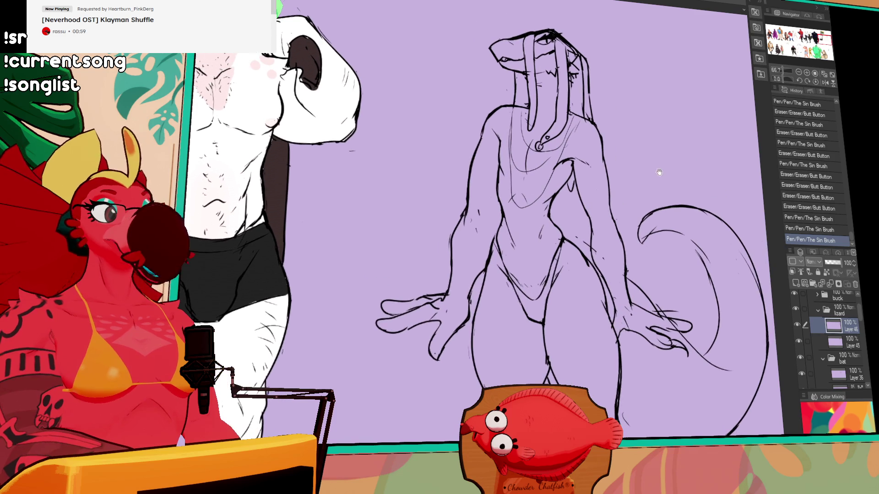
{"action": "left_click_drag", "start_coordinate": [595, 232], "coordinate": [603, 283]}
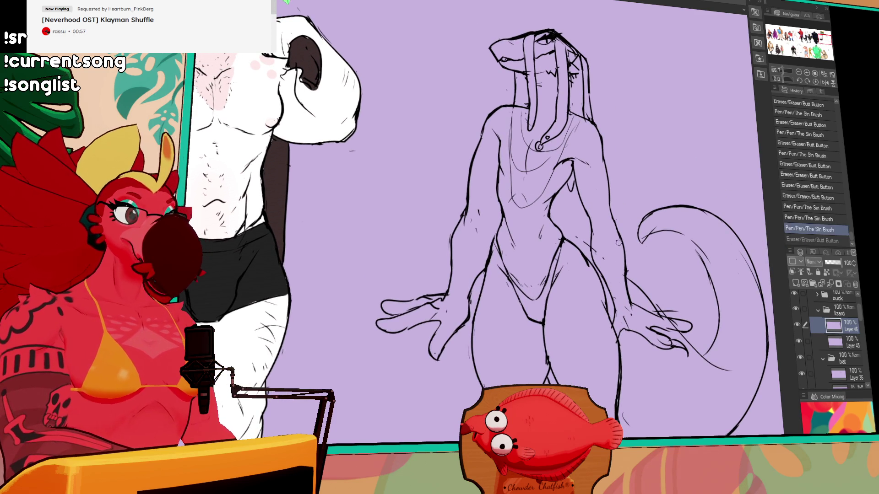
{"action": "mouse_move", "coordinate": [617, 228]}
{"action": "left_mouse_down"}
{"action": "mouse_move", "coordinate": [632, 312]}
{"action": "mouse_move", "coordinate": [611, 265]}
{"action": "mouse_move", "coordinate": [634, 302]}
{"action": "left_mouse_up"}
{"action": "left_click_drag", "start_coordinate": [626, 260], "coordinate": [629, 266]}
{"action": "left_click_drag", "start_coordinate": [592, 243], "coordinate": [601, 273]}
{"action": "left_click_drag", "start_coordinate": [600, 275], "coordinate": [616, 310]}
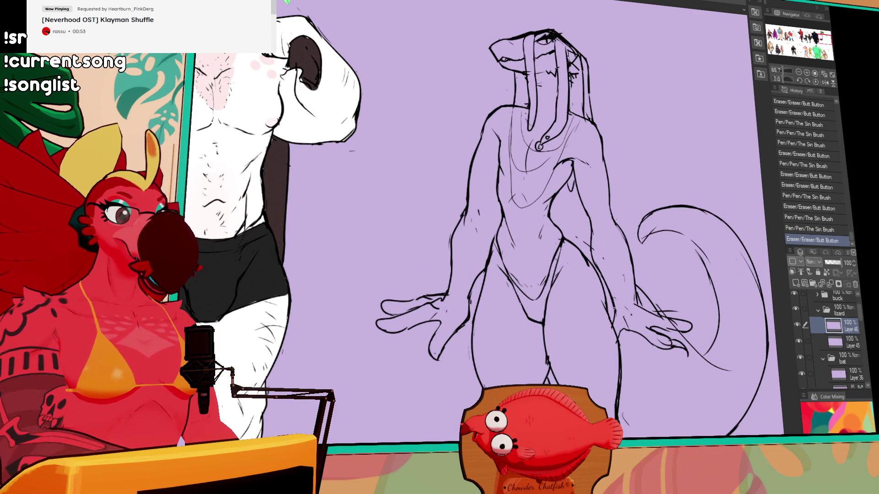
Step: Redraw the left arm and left side body contours, then lasso the left hand
{"action": "left_click_drag", "start_coordinate": [449, 263], "coordinate": [451, 287]}
{"action": "mouse_move", "coordinate": [465, 212]}
{"action": "left_mouse_down"}
{"action": "mouse_move", "coordinate": [443, 264]}
{"action": "mouse_move", "coordinate": [445, 302]}
{"action": "mouse_move", "coordinate": [439, 278]}
{"action": "mouse_move", "coordinate": [440, 295]}
{"action": "left_mouse_up"}
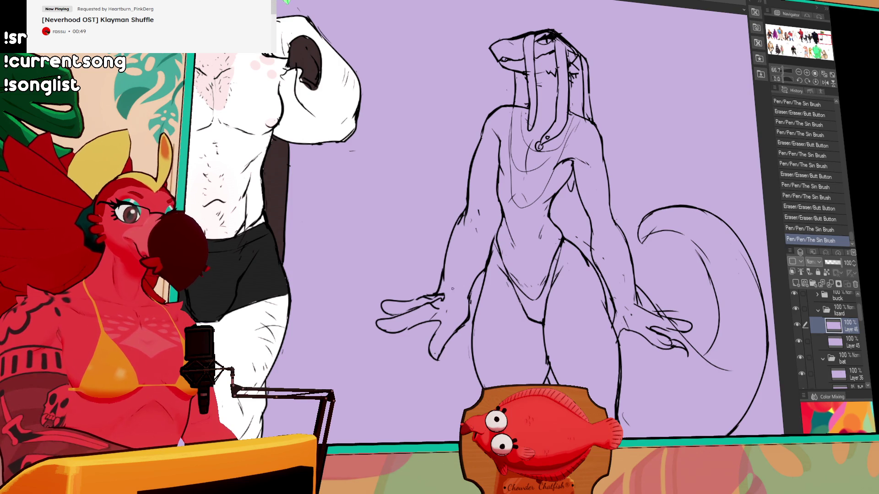
{"action": "left_click_drag", "start_coordinate": [479, 270], "coordinate": [476, 293]}
{"action": "left_click_drag", "start_coordinate": [492, 257], "coordinate": [498, 245]}
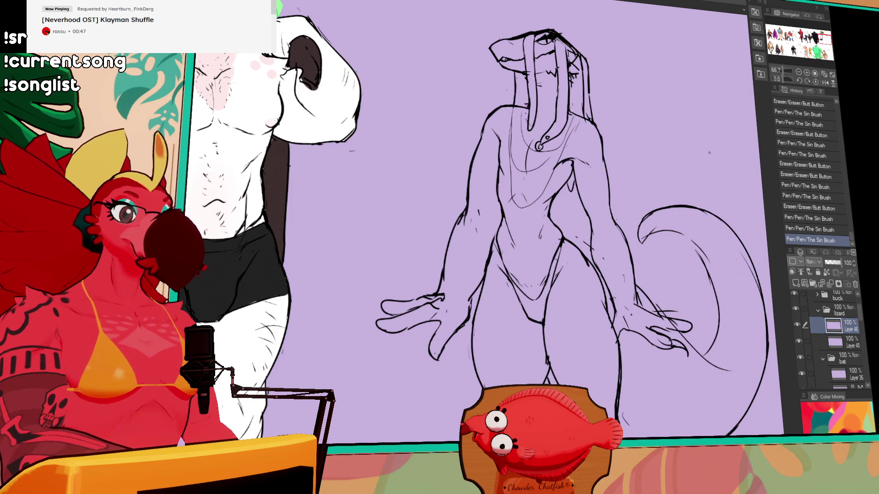
{"action": "mouse_move", "coordinate": [456, 210]}
{"action": "left_mouse_down"}
{"action": "mouse_move", "coordinate": [448, 238]}
{"action": "mouse_move", "coordinate": [461, 220]}
{"action": "left_mouse_up"}
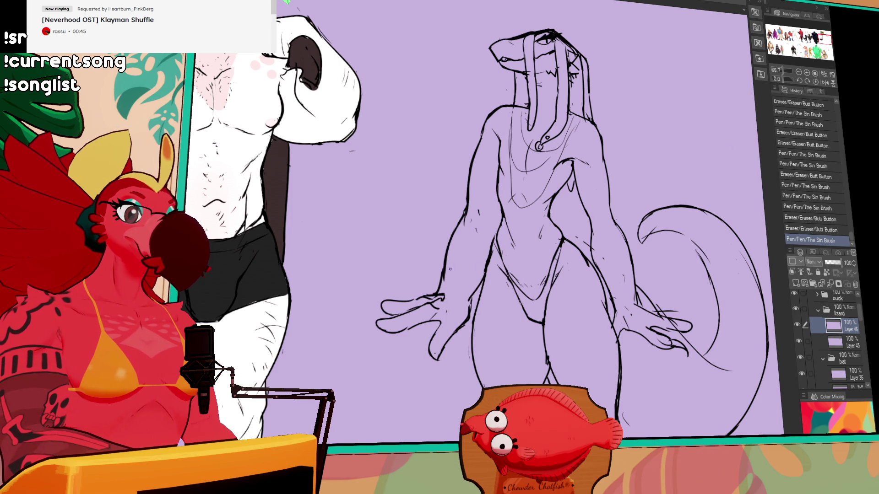
{"action": "left_click_drag", "start_coordinate": [444, 263], "coordinate": [436, 297]}
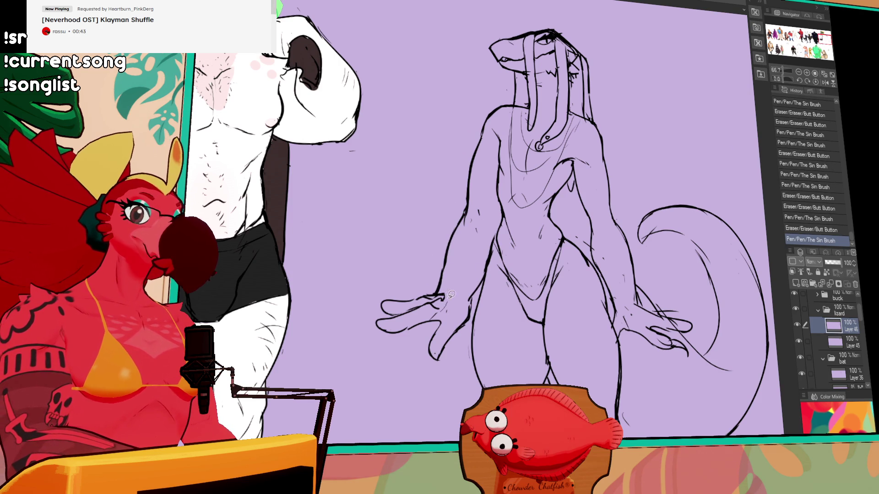
{"action": "mouse_move", "coordinate": [451, 307]}
{"action": "left_mouse_down"}
{"action": "mouse_move", "coordinate": [429, 328]}
{"action": "mouse_move", "coordinate": [439, 324]}
{"action": "mouse_move", "coordinate": [440, 293]}
{"action": "left_mouse_up"}
Step: Shift the left hand slightly left, deselect, and redraw its finger contours
{"action": "key", "text": "ctrl+d"}
{"action": "left_click_drag", "start_coordinate": [432, 299], "coordinate": [442, 292]}
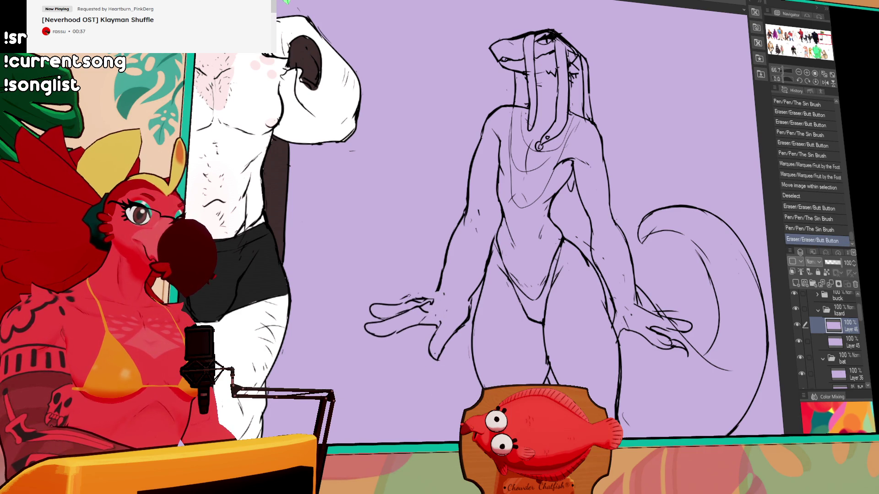
{"action": "left_click_drag", "start_coordinate": [389, 298], "coordinate": [425, 293]}
Step: Refine the lizard's right arm and right hand lines
{"action": "mouse_move", "coordinate": [634, 279]}
{"action": "left_mouse_down"}
{"action": "mouse_move", "coordinate": [602, 238]}
{"action": "mouse_move", "coordinate": [605, 260]}
{"action": "left_mouse_up"}
{"action": "mouse_move", "coordinate": [584, 185]}
{"action": "left_mouse_down"}
{"action": "mouse_move", "coordinate": [592, 189]}
{"action": "mouse_move", "coordinate": [602, 268]}
{"action": "left_mouse_up"}
{"action": "mouse_move", "coordinate": [591, 215]}
{"action": "left_mouse_down"}
{"action": "mouse_move", "coordinate": [611, 266]}
{"action": "mouse_move", "coordinate": [658, 265]}
{"action": "left_mouse_up"}
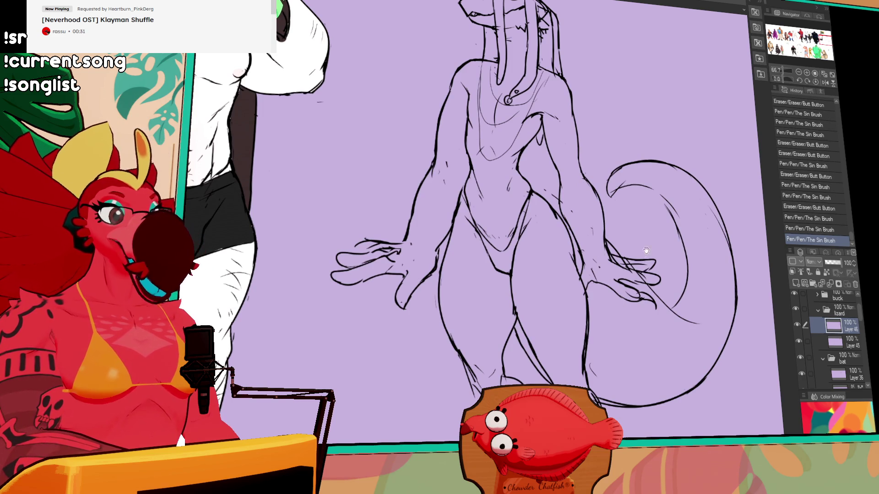
{"action": "left_click_drag", "start_coordinate": [617, 244], "coordinate": [618, 254]}
{"action": "left_click_drag", "start_coordinate": [592, 298], "coordinate": [595, 307]}
{"action": "left_click_drag", "start_coordinate": [590, 300], "coordinate": [595, 315]}
{"action": "mouse_move", "coordinate": [590, 303]}
{"action": "left_mouse_down"}
{"action": "mouse_move", "coordinate": [596, 314]}
{"action": "mouse_move", "coordinate": [609, 295]}
{"action": "mouse_move", "coordinate": [602, 305]}
{"action": "left_mouse_up"}
{"action": "mouse_move", "coordinate": [607, 291]}
{"action": "left_mouse_down"}
{"action": "mouse_move", "coordinate": [613, 298]}
{"action": "mouse_move", "coordinate": [596, 276]}
{"action": "left_mouse_up"}
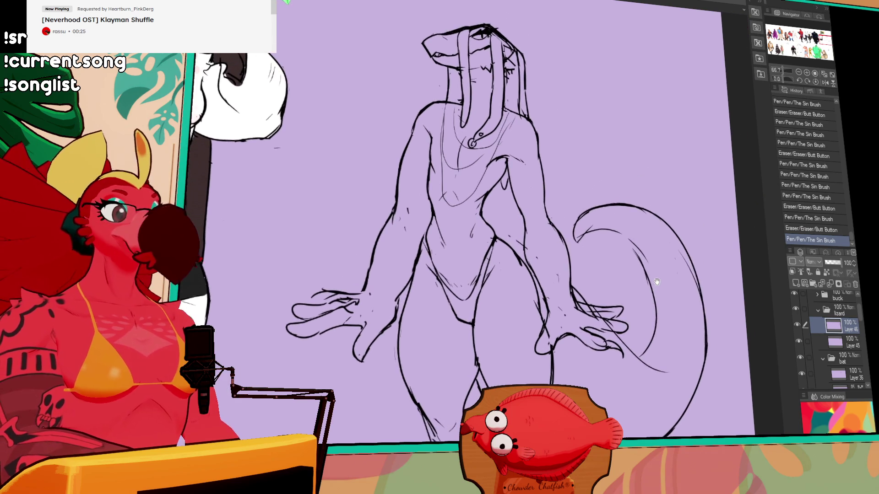
{"action": "left_click_drag", "start_coordinate": [668, 338], "coordinate": [645, 247]}
{"action": "left_click_drag", "start_coordinate": [586, 336], "coordinate": [582, 289]}
Step: Erase stray marks and add strokes around the lizard's legs and feet
{"action": "left_click_drag", "start_coordinate": [545, 314], "coordinate": [545, 316]}
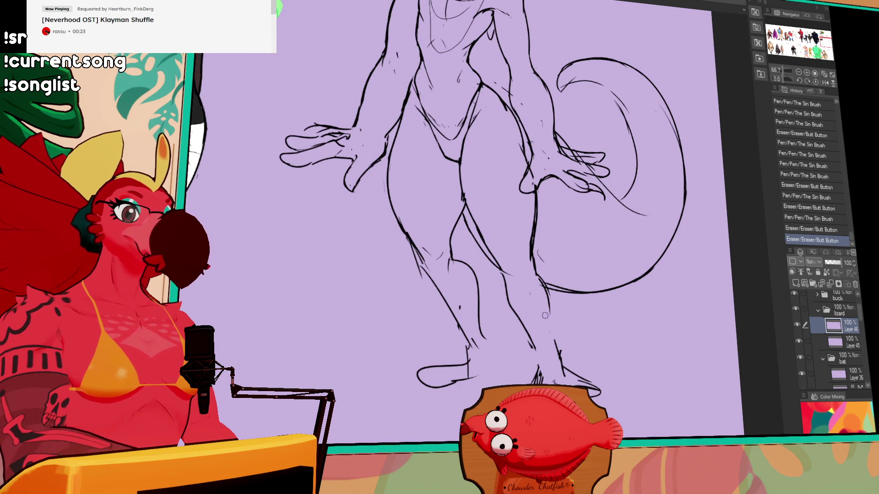
{"action": "mouse_move", "coordinate": [559, 350]}
{"action": "left_mouse_down"}
{"action": "mouse_move", "coordinate": [588, 383]}
{"action": "mouse_move", "coordinate": [613, 389]}
{"action": "left_mouse_up"}
{"action": "left_click_drag", "start_coordinate": [468, 343], "coordinate": [461, 384]}
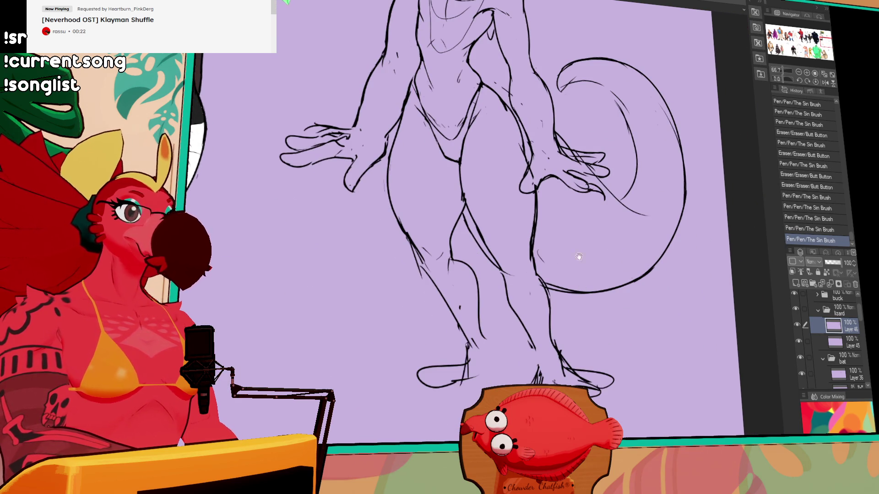
{"action": "left_click_drag", "start_coordinate": [604, 188], "coordinate": [603, 327]}
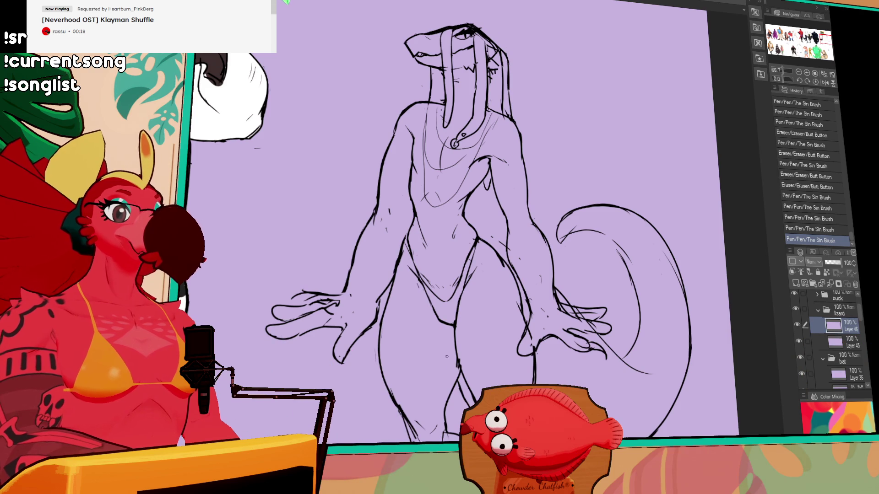
{"action": "left_click_drag", "start_coordinate": [653, 272], "coordinate": [656, 275]}
{"action": "left_click_drag", "start_coordinate": [649, 274], "coordinate": [653, 278]}
{"action": "left_click_drag", "start_coordinate": [456, 272], "coordinate": [459, 274]}
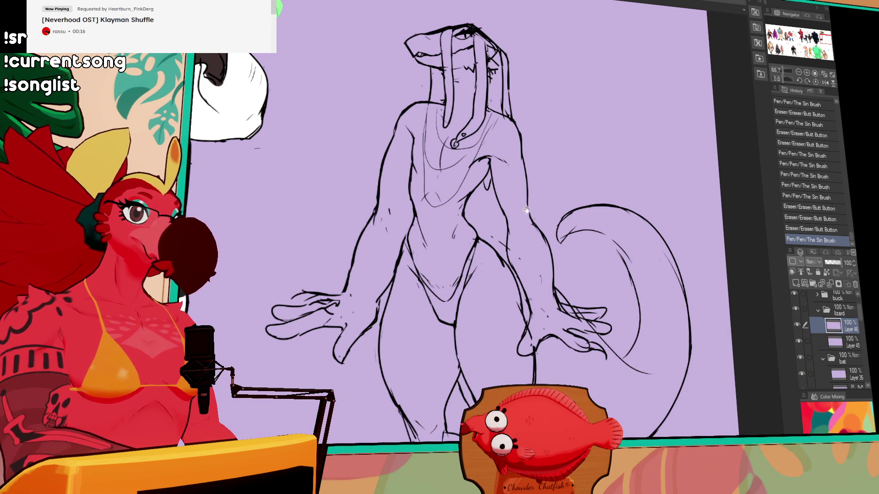
{"action": "left_click_drag", "start_coordinate": [526, 210], "coordinate": [529, 222]}
{"action": "left_click_drag", "start_coordinate": [532, 256], "coordinate": [526, 304]}
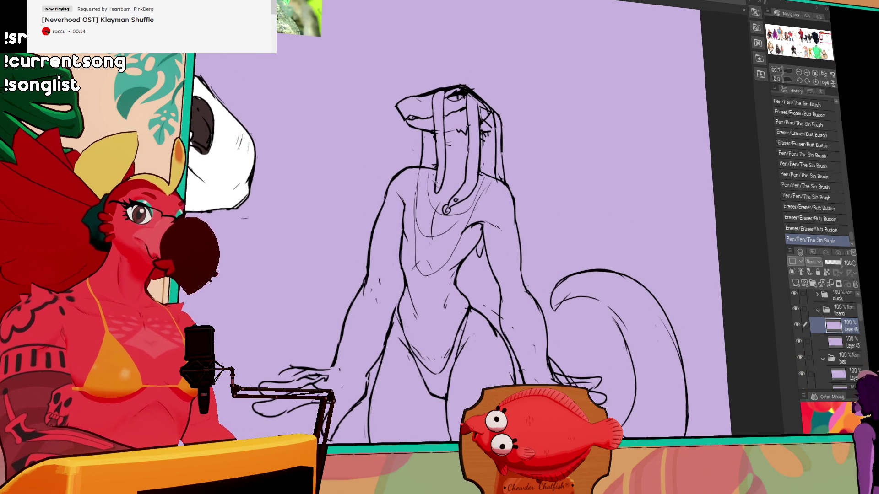
Step: Redraw small lines at the neck, close off a fingertip, and touch up the tail
{"action": "left_click_drag", "start_coordinate": [436, 181], "coordinate": [440, 186]}
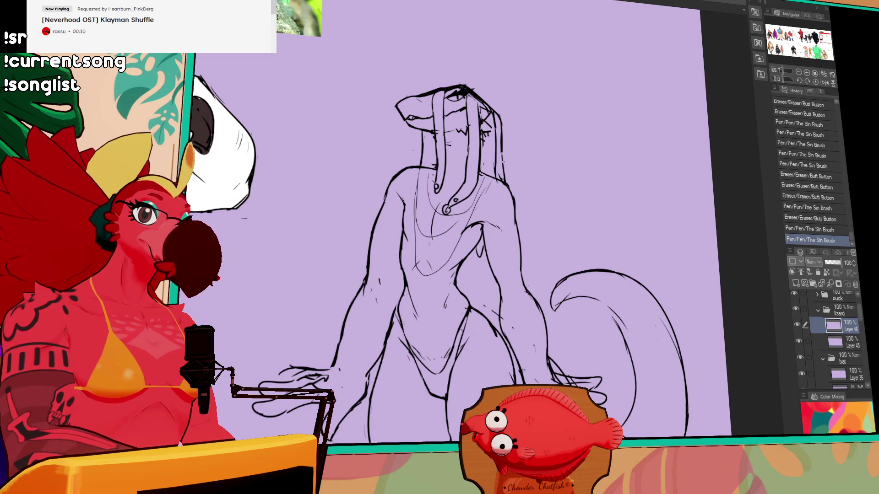
{"action": "left_click_drag", "start_coordinate": [503, 150], "coordinate": [504, 171]}
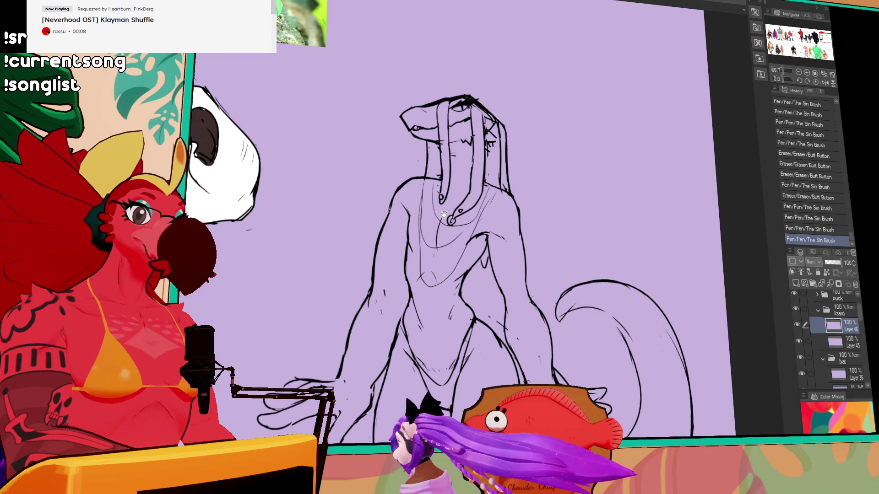
{"action": "left_click_drag", "start_coordinate": [582, 182], "coordinate": [573, 108]}
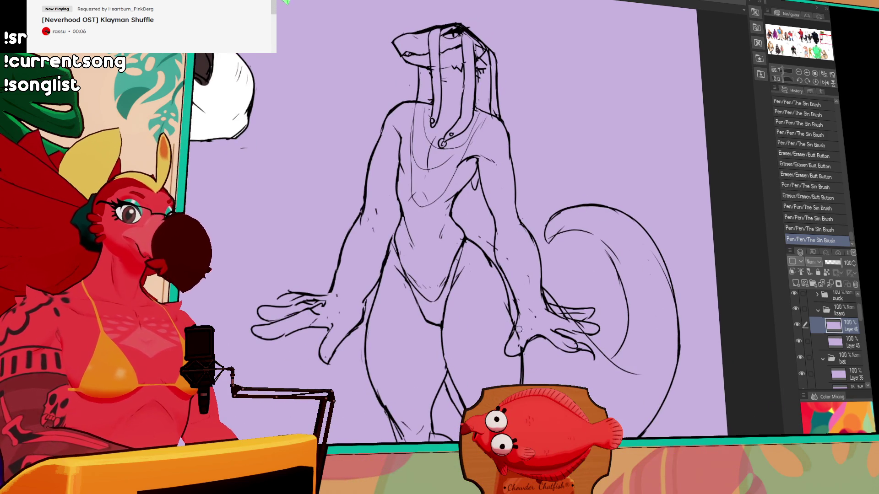
{"action": "left_click_drag", "start_coordinate": [500, 350], "coordinate": [501, 357]}
{"action": "left_click_drag", "start_coordinate": [505, 335], "coordinate": [504, 335]}
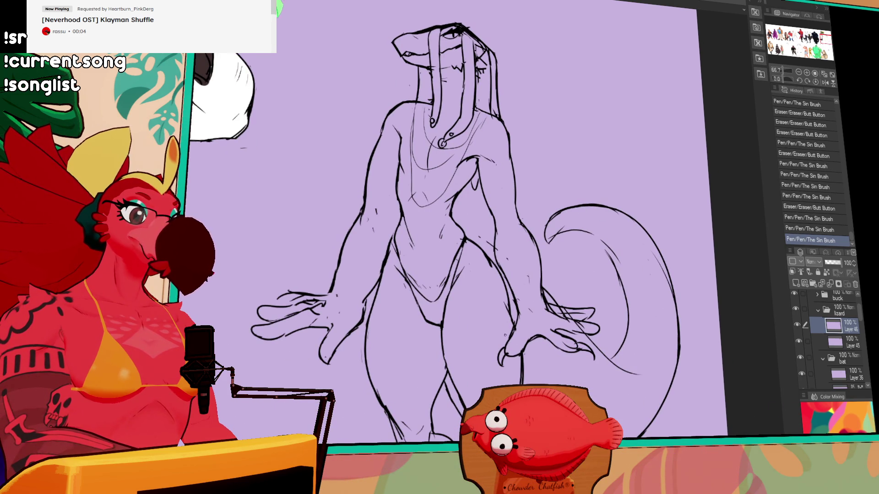
{"action": "left_click_drag", "start_coordinate": [314, 376], "coordinate": [326, 369]}
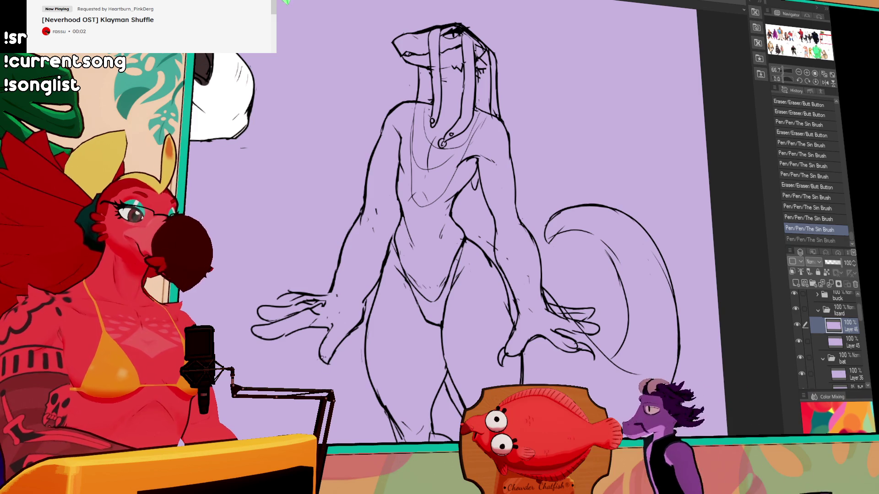
{"action": "left_click_drag", "start_coordinate": [636, 162], "coordinate": [632, 162]}
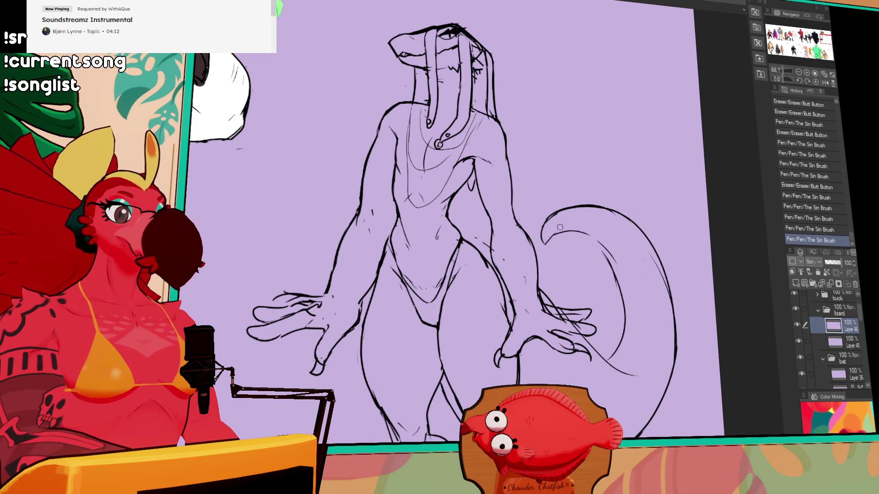
{"action": "left_click_drag", "start_coordinate": [609, 251], "coordinate": [614, 263]}
{"action": "mouse_move", "coordinate": [536, 230]}
{"action": "left_mouse_down"}
{"action": "mouse_move", "coordinate": [542, 235]}
{"action": "mouse_move", "coordinate": [635, 183]}
{"action": "left_mouse_up"}
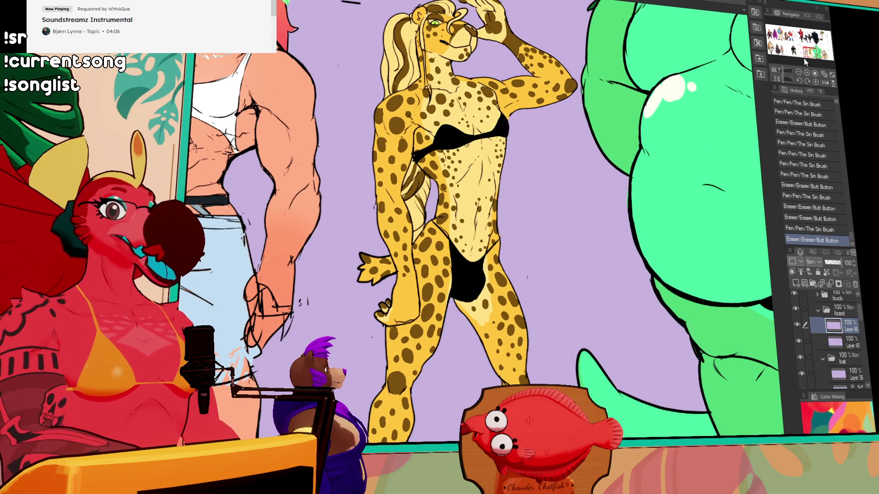
Step: Redraw the lizard's right hand lines and the tail tip
{"action": "left_click", "coordinate": [798, 73]}
{"action": "mouse_move", "coordinate": [806, 63]}
{"action": "left_mouse_down"}
{"action": "mouse_move", "coordinate": [810, 48]}
{"action": "mouse_move", "coordinate": [824, 43]}
{"action": "left_mouse_up"}
{"action": "left_click_drag", "start_coordinate": [589, 224], "coordinate": [611, 236]}
{"action": "mouse_move", "coordinate": [618, 268]}
{"action": "left_mouse_down"}
{"action": "mouse_move", "coordinate": [638, 256]}
{"action": "mouse_move", "coordinate": [641, 268]}
{"action": "left_mouse_up"}
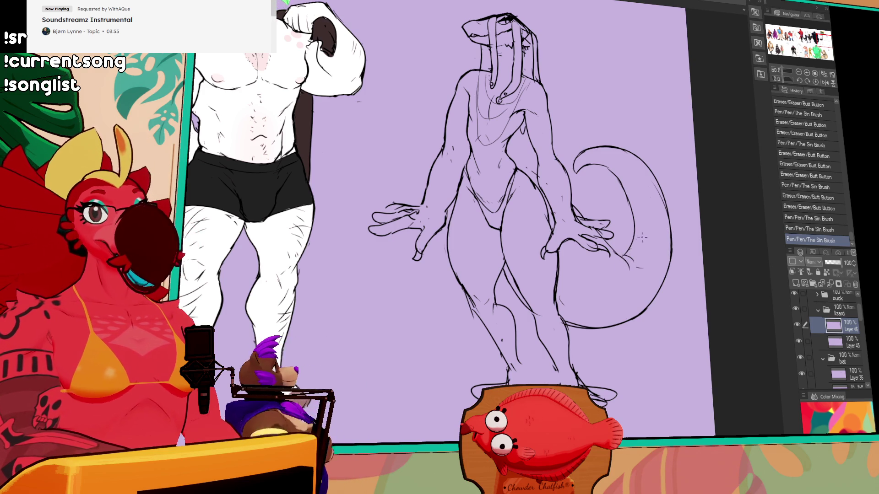
Step: Refine the hip and thigh outline and draw a small navel on the belly
{"action": "left_click_drag", "start_coordinate": [531, 176], "coordinate": [542, 201]}
{"action": "mouse_move", "coordinate": [540, 197]}
{"action": "left_mouse_down"}
{"action": "mouse_move", "coordinate": [545, 224]}
{"action": "mouse_move", "coordinate": [550, 210]}
{"action": "left_mouse_up"}
{"action": "left_click_drag", "start_coordinate": [549, 194], "coordinate": [552, 225]}
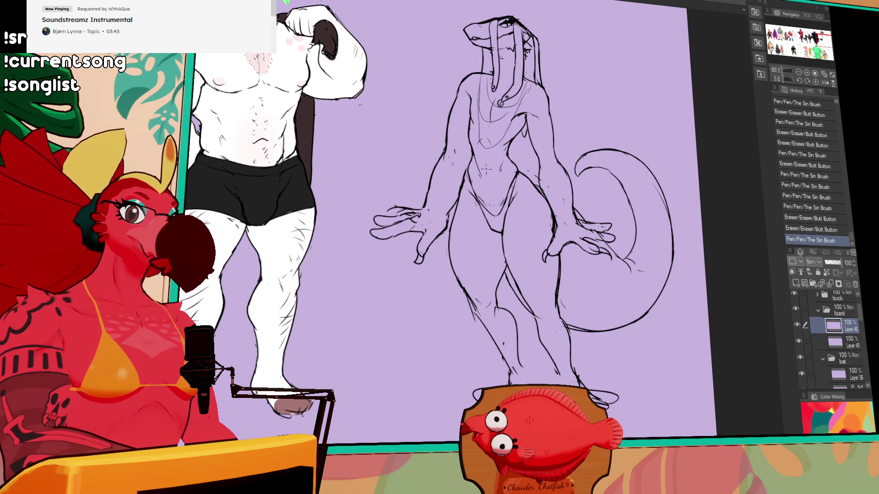
{"action": "left_click_drag", "start_coordinate": [484, 169], "coordinate": [489, 171]}
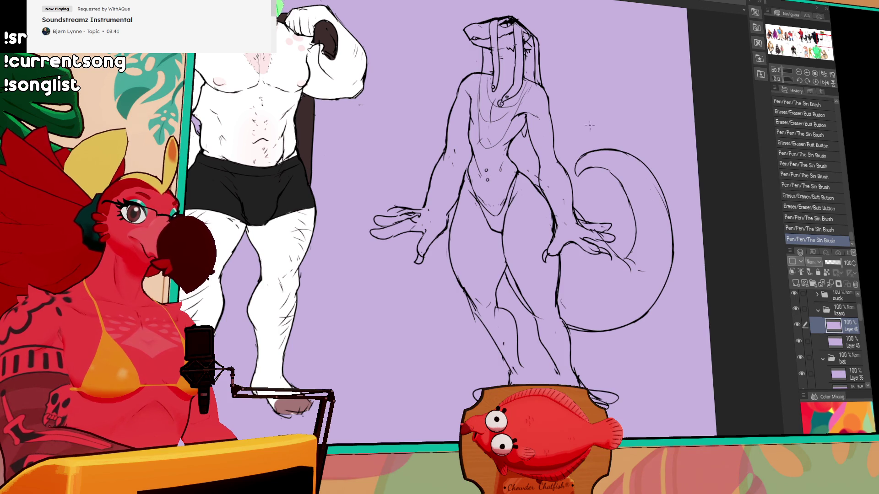
Step: Add short strokes along the left arm and erase a stray mark
{"action": "mouse_move", "coordinate": [660, 115]}
{"action": "left_mouse_down"}
{"action": "mouse_move", "coordinate": [657, 132]}
{"action": "mouse_move", "coordinate": [636, 133]}
{"action": "left_mouse_up"}
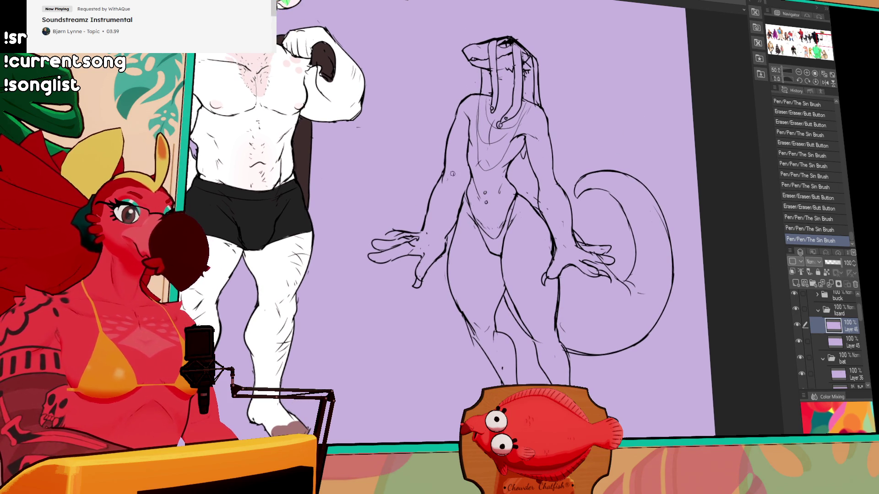
{"action": "left_click_drag", "start_coordinate": [458, 158], "coordinate": [459, 195]}
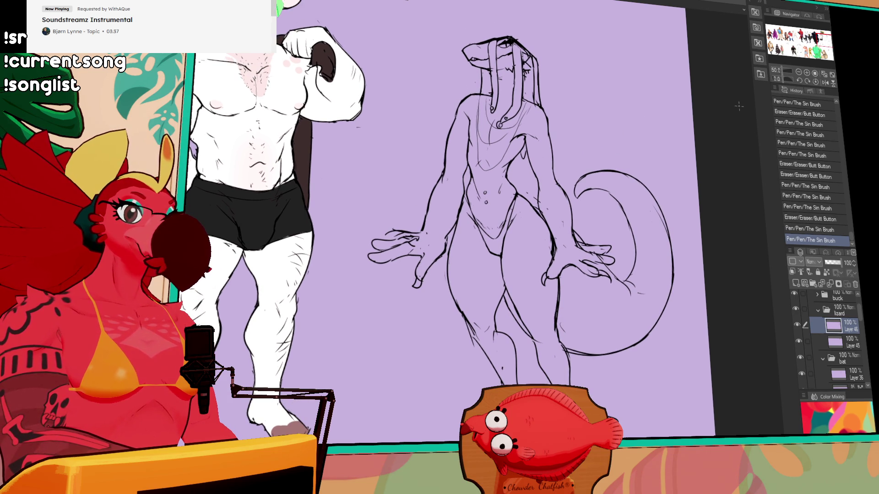
{"action": "left_click_drag", "start_coordinate": [650, 210], "coordinate": [624, 146]}
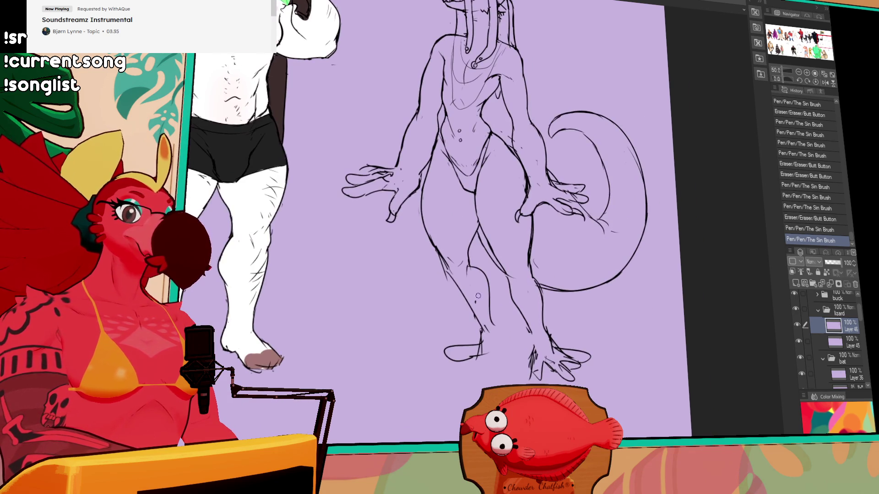
{"action": "left_click", "coordinate": [477, 298]}
Step: Touch up near the right hand, lasso it, shift it slightly, and deselect
{"action": "left_click_drag", "start_coordinate": [581, 231], "coordinate": [578, 287]}
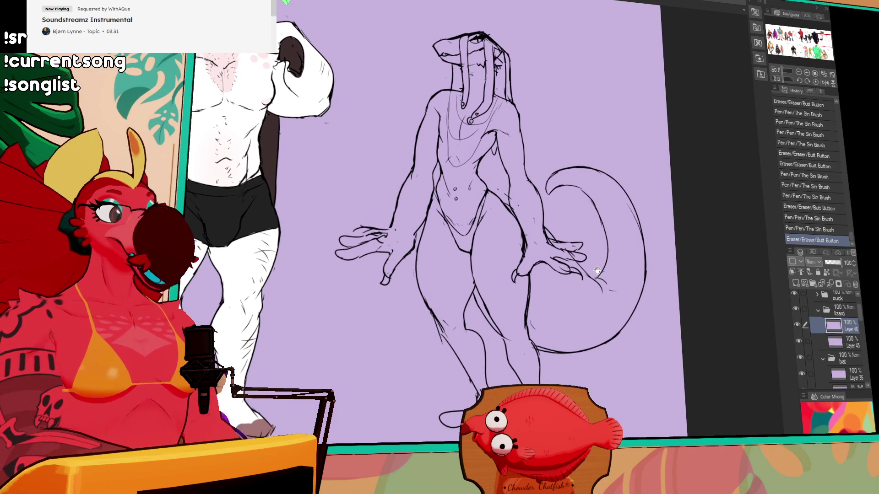
{"action": "left_click_drag", "start_coordinate": [591, 159], "coordinate": [590, 149]}
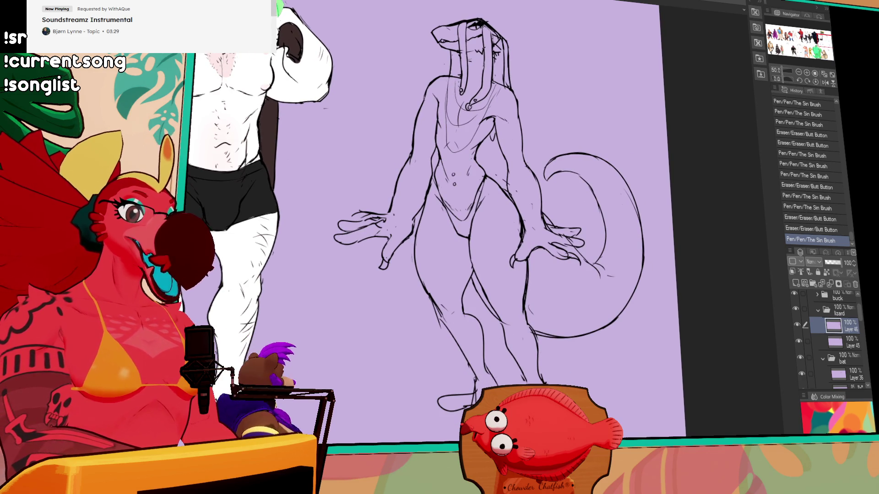
{"action": "left_click_drag", "start_coordinate": [578, 287], "coordinate": [584, 273]}
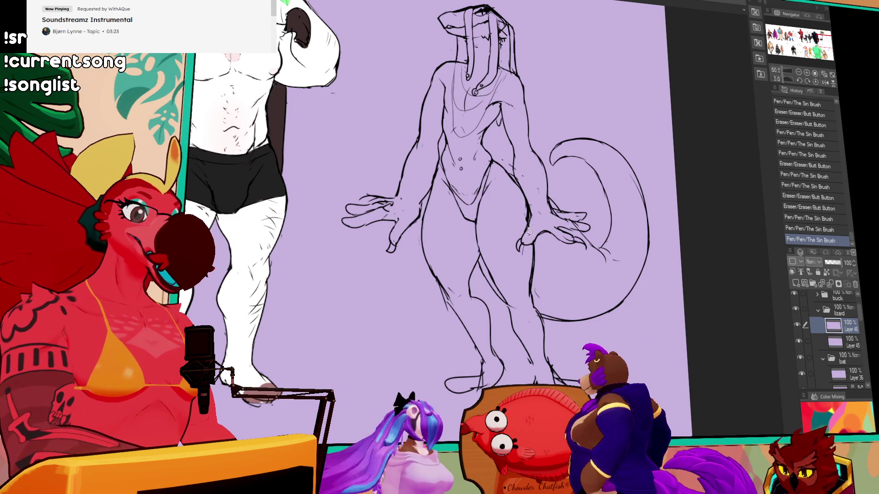
{"action": "mouse_move", "coordinate": [563, 224]}
{"action": "left_mouse_down"}
{"action": "mouse_move", "coordinate": [595, 234]}
{"action": "mouse_move", "coordinate": [578, 249]}
{"action": "mouse_move", "coordinate": [535, 255]}
{"action": "left_mouse_up"}
{"action": "key", "text": "ctrl+d"}
{"action": "scroll", "coordinate": [585, 138], "scroll_direction": "up", "scroll_amount": 3}
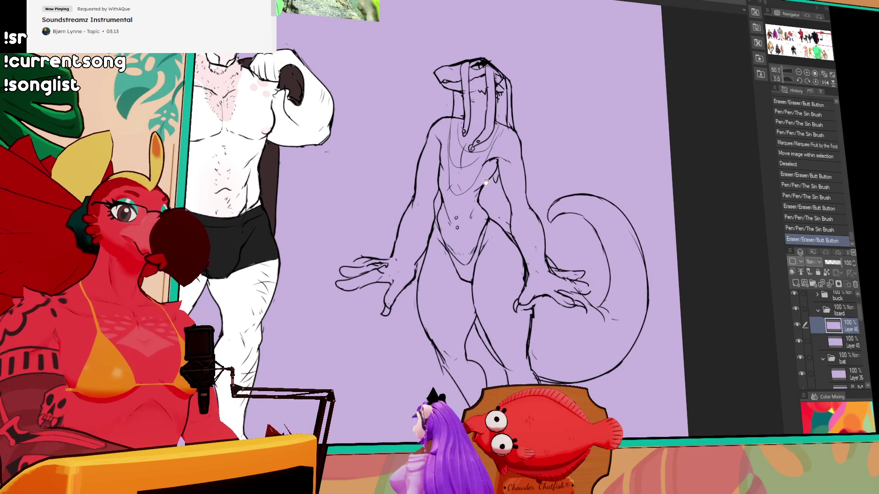
{"action": "scroll", "coordinate": [655, 151], "scroll_direction": "up", "scroll_amount": 2}
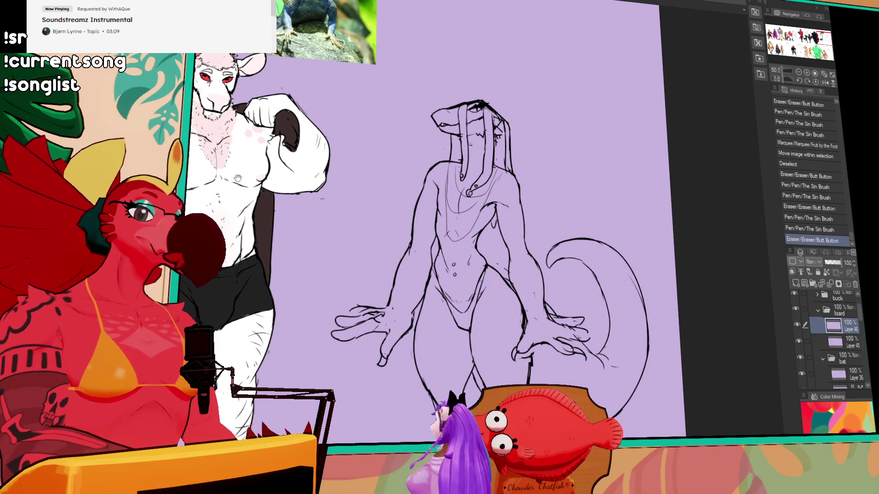
{"action": "scroll", "coordinate": [707, 118], "scroll_direction": "left", "scroll_amount": 10}
{"action": "scroll", "coordinate": [706, 118], "scroll_direction": "up", "scroll_amount": 2}
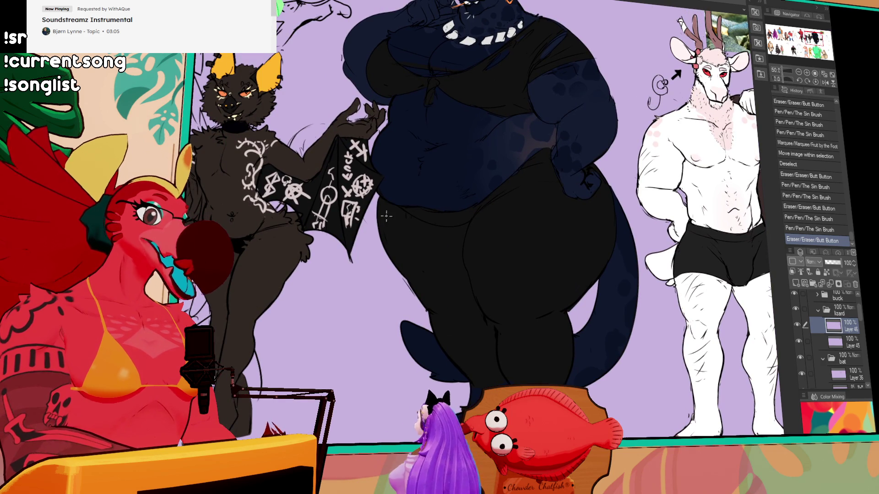
{"action": "scroll", "coordinate": [510, 222], "scroll_direction": "right", "scroll_amount": 5}
{"action": "scroll", "coordinate": [510, 222], "scroll_direction": "up", "scroll_amount": 3}
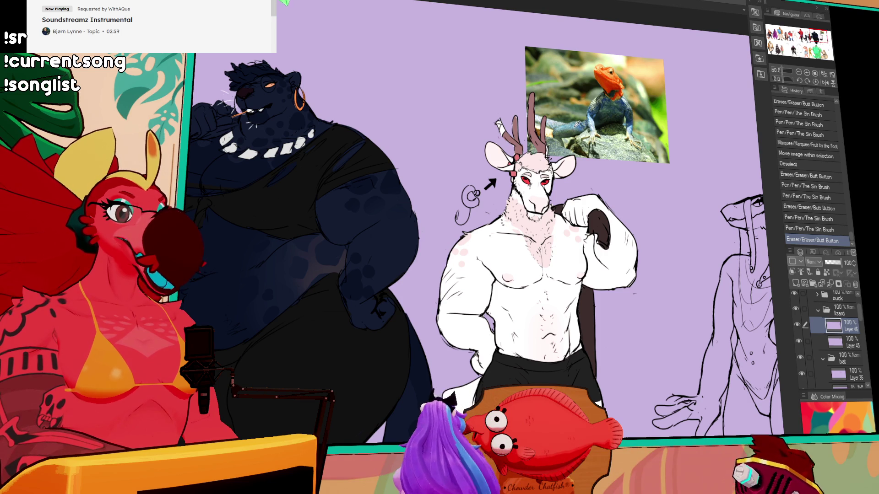
{"action": "mouse_move", "coordinate": [503, 161]}
{"action": "left_mouse_down"}
{"action": "mouse_move", "coordinate": [546, 120]}
{"action": "mouse_move", "coordinate": [704, 99]}
{"action": "left_mouse_up"}
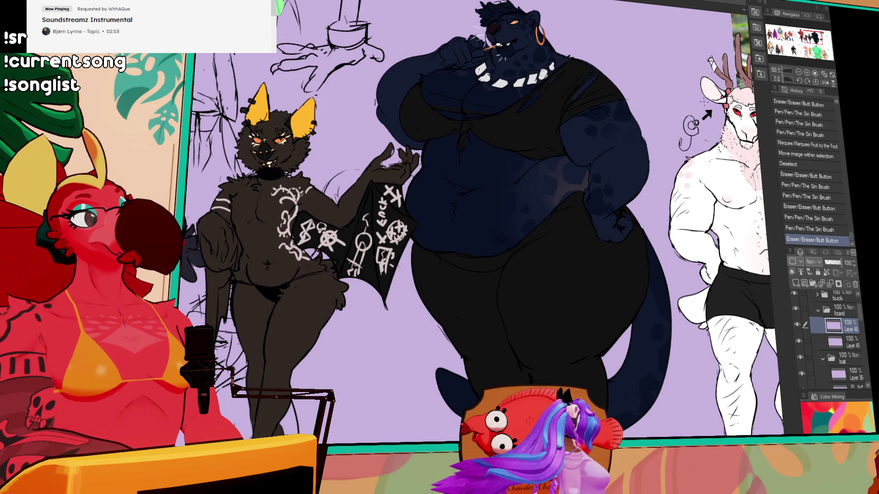
{"action": "left_click_drag", "start_coordinate": [693, 118], "coordinate": [548, 145]}
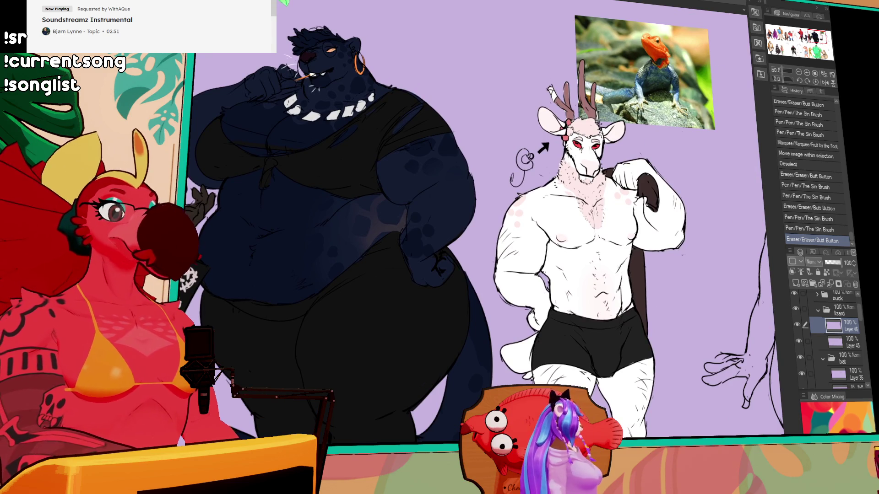
{"action": "left_click_drag", "start_coordinate": [776, 56], "coordinate": [735, 83]}
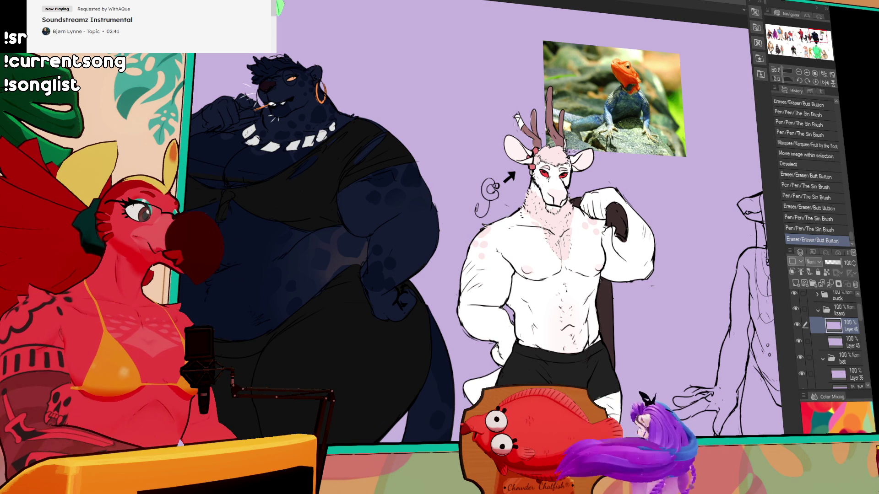
{"action": "left_click_drag", "start_coordinate": [641, 274], "coordinate": [307, 185]}
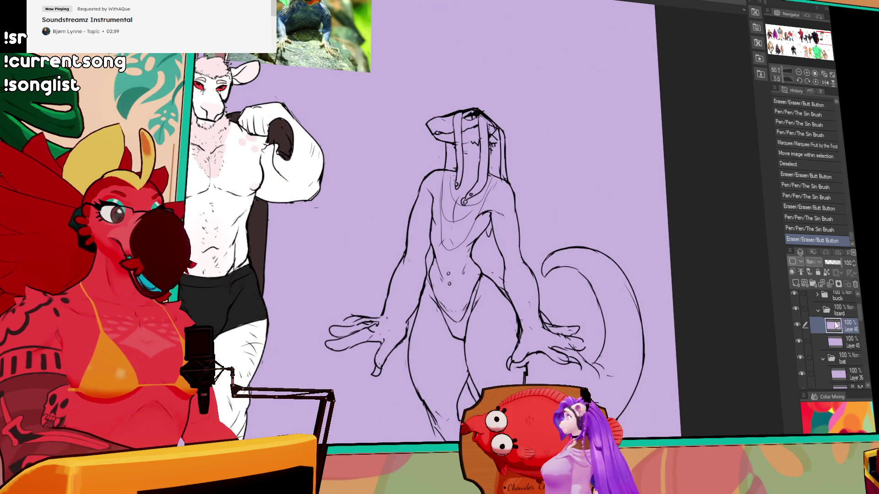
Step: Set the line art layer as the fill reference and work on the layer beneath it
{"action": "left_click", "coordinate": [826, 272]}
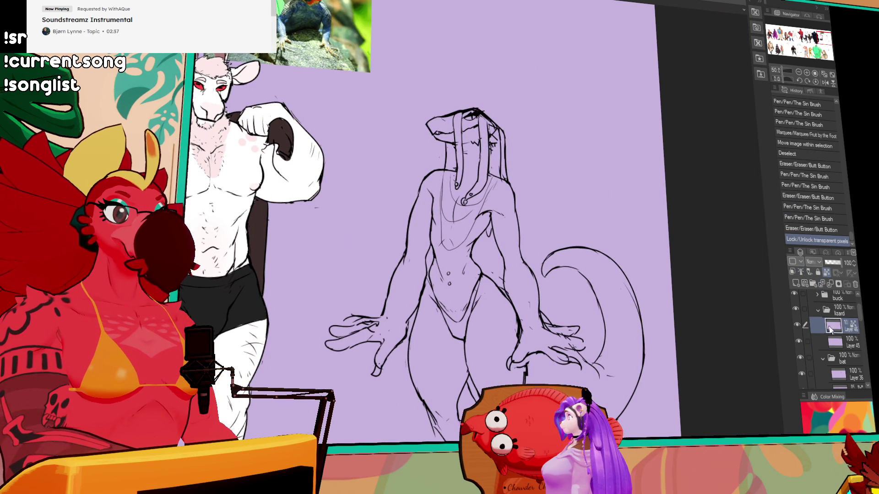
{"action": "left_click", "coordinate": [836, 342]}
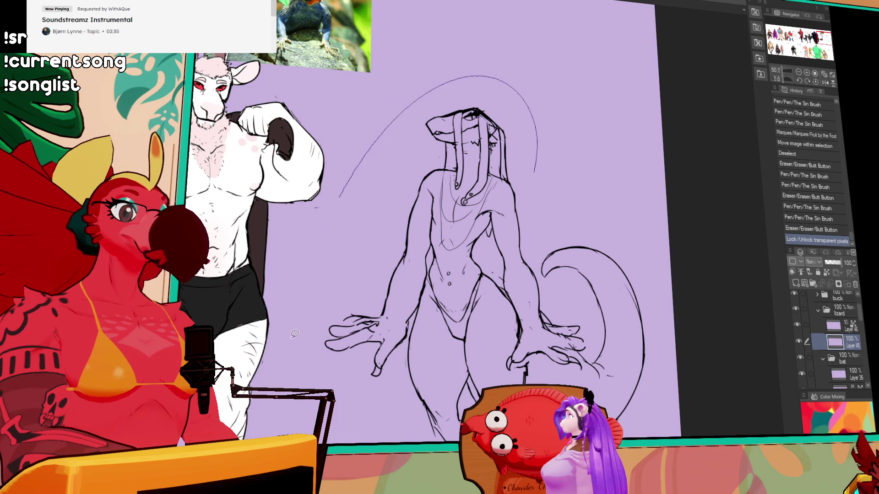
{"action": "left_click_drag", "start_coordinate": [646, 300], "coordinate": [639, 234]}
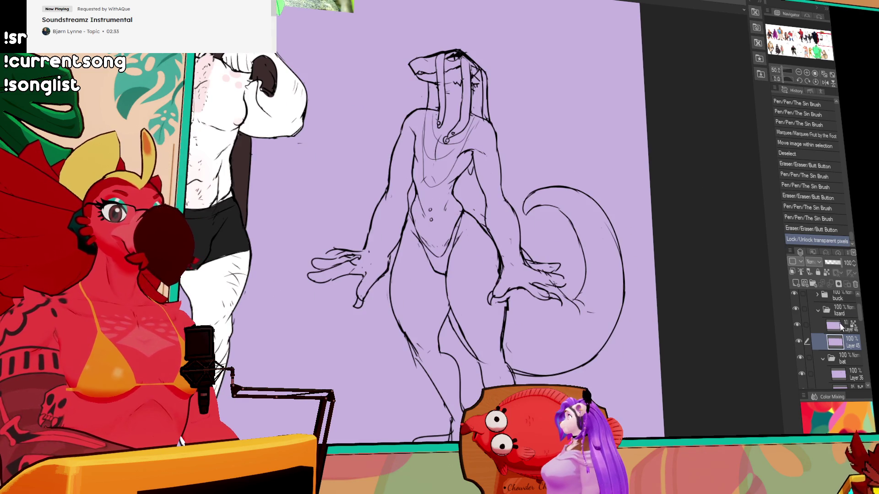
{"action": "left_click", "coordinate": [840, 327]}
{"action": "left_click", "coordinate": [801, 272]}
{"action": "left_click", "coordinate": [827, 271]}
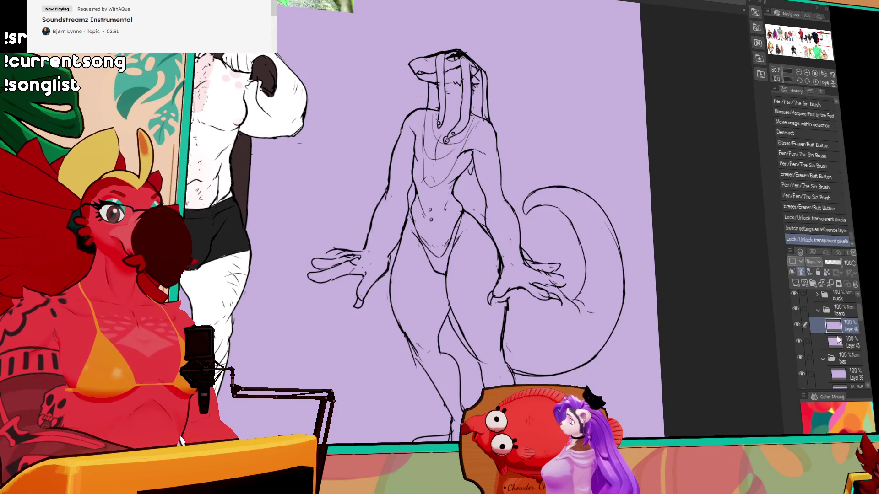
{"action": "left_click", "coordinate": [838, 339]}
{"action": "left_click_drag", "start_coordinate": [704, 333], "coordinate": [694, 346]}
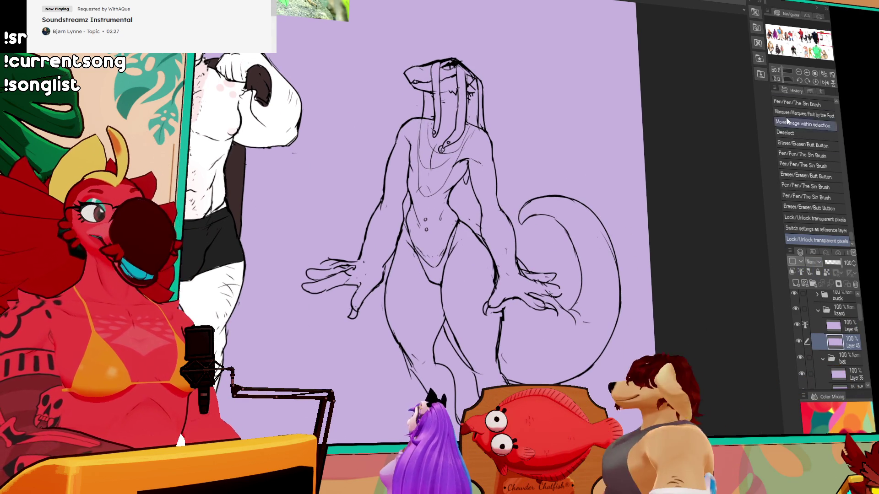
{"action": "key", "text": "ctrl+minus"}
Step: Lasso-fill the lizard's silhouette with dark purple and close the gap near the foot
{"action": "mouse_move", "coordinate": [573, 307]}
{"action": "left_mouse_down"}
{"action": "mouse_move", "coordinate": [540, 114]}
{"action": "mouse_move", "coordinate": [353, 275]}
{"action": "mouse_move", "coordinate": [458, 403]}
{"action": "mouse_move", "coordinate": [552, 332]}
{"action": "left_mouse_up"}
{"action": "left_click_drag", "start_coordinate": [581, 257], "coordinate": [581, 259]}
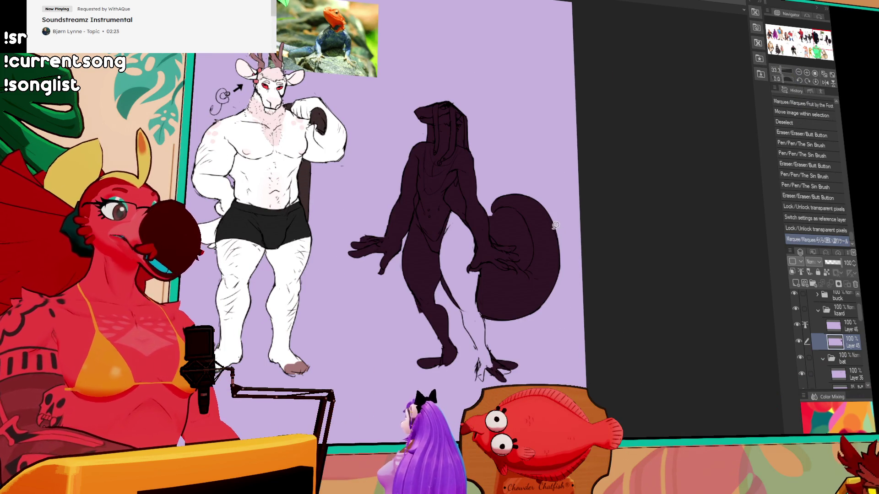
{"action": "left_click_drag", "start_coordinate": [508, 221], "coordinate": [504, 217]}
{"action": "left_click_drag", "start_coordinate": [474, 362], "coordinate": [473, 341]}
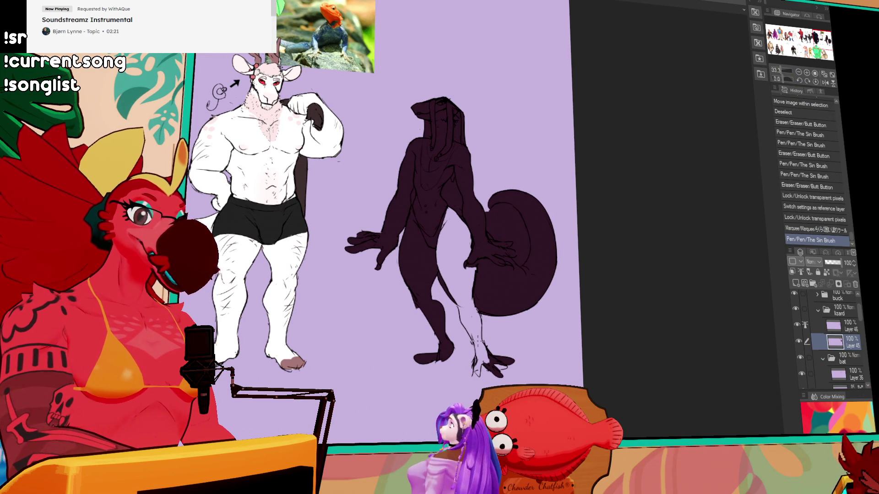
Step: Select and delete the stray fill inside the tail curl
{"action": "key", "text": "w"}
{"action": "left_click", "coordinate": [521, 249]}
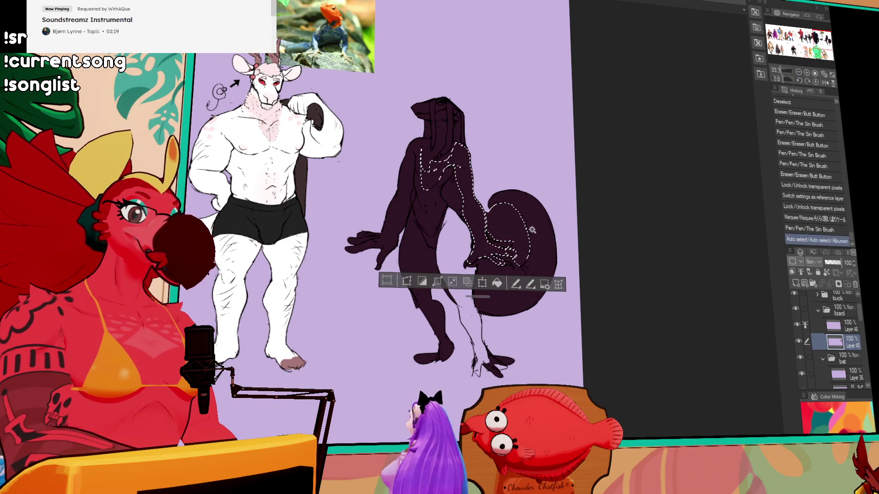
{"action": "key", "text": "ctrl+z"}
{"action": "left_click", "coordinate": [517, 247]}
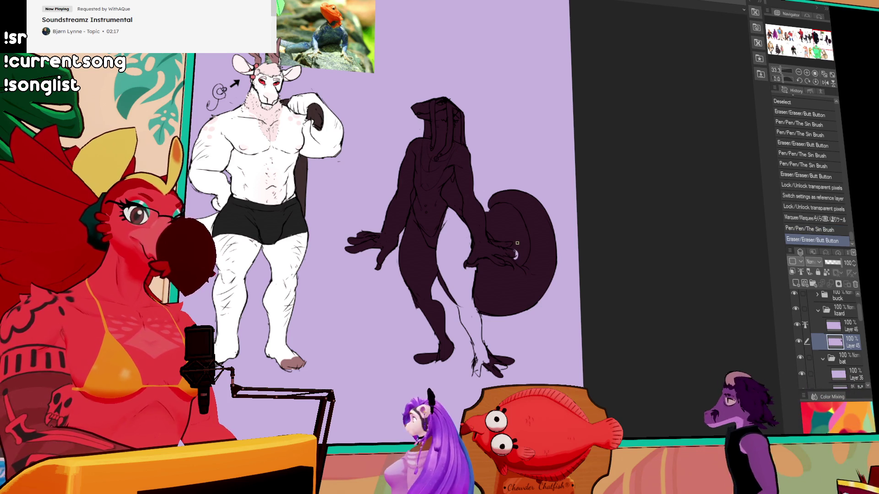
{"action": "key", "text": "Delete"}
{"action": "key", "text": "ctrl+d"}
Step: Close outline gaps by the tail and foot and fill the lower body
{"action": "left_click_drag", "start_coordinate": [493, 254], "coordinate": [486, 259]}
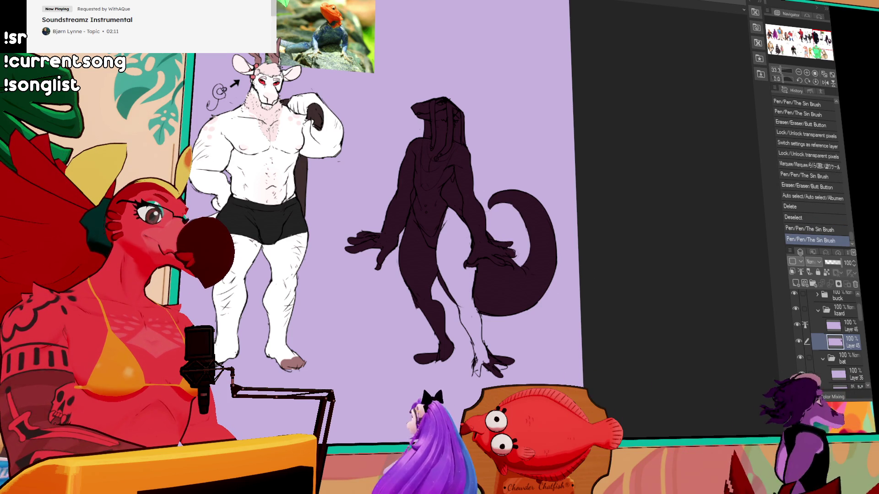
{"action": "left_click_drag", "start_coordinate": [525, 326], "coordinate": [528, 380]}
{"action": "left_click_drag", "start_coordinate": [542, 233], "coordinate": [559, 257]}
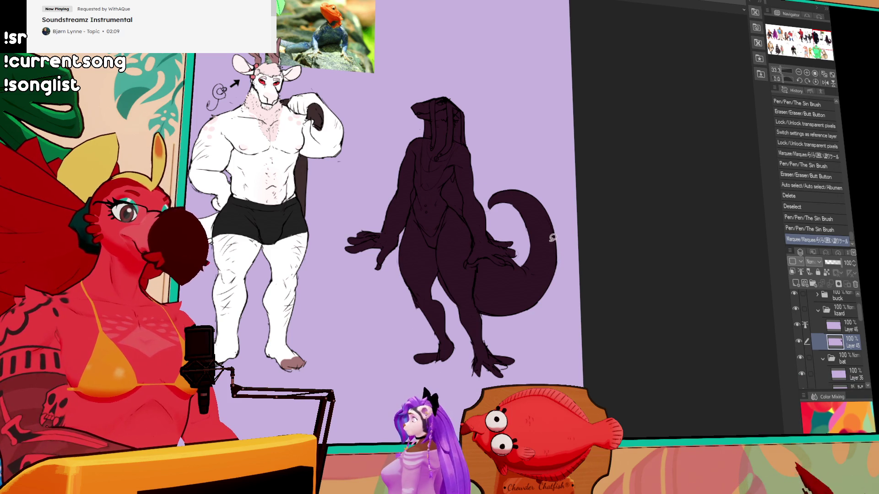
Step: Remove excess fill around the torso with Auto Select and Delete
{"action": "left_click", "coordinate": [412, 300]}
{"action": "left_click", "coordinate": [412, 300]}
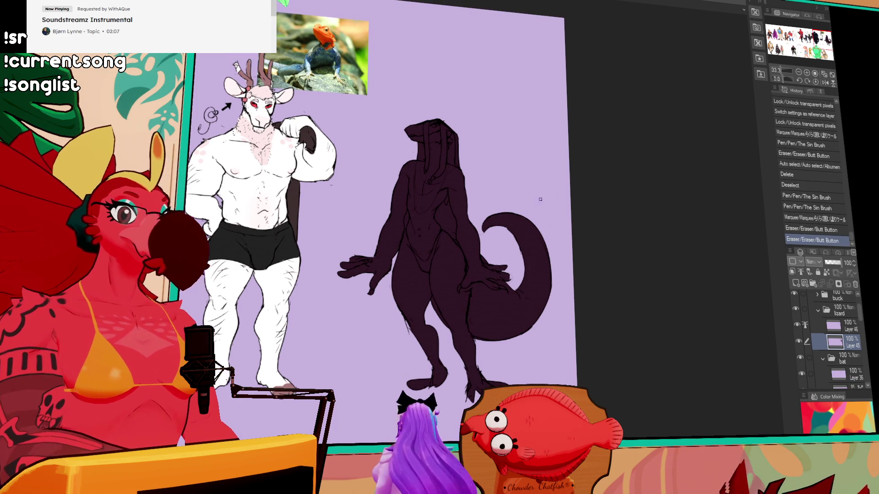
{"action": "left_click", "coordinate": [447, 220]}
{"action": "key", "text": "Delete"}
{"action": "key", "text": "ctrl+d"}
{"action": "left_click", "coordinate": [406, 218]}
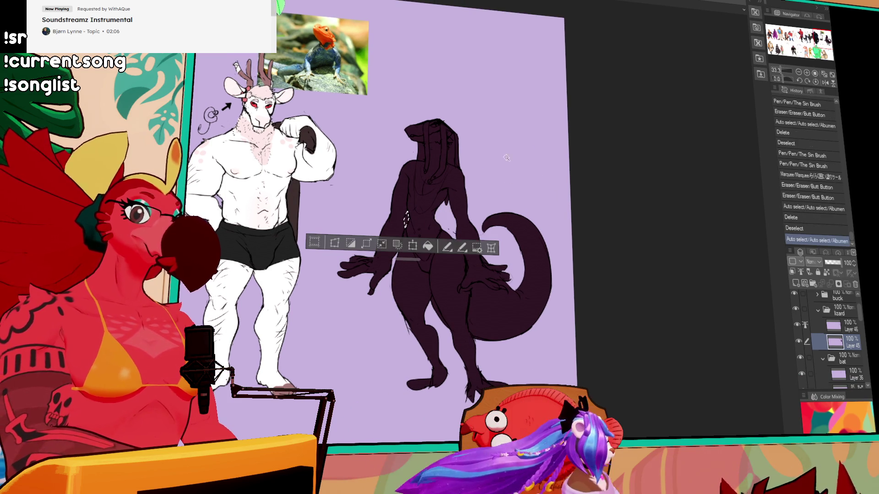
{"action": "key", "text": "Delete"}
{"action": "key", "text": "ctrl+d"}
Step: Lock transparent pixels on the base layer and paint the head orange down to the neck
{"action": "scroll", "coordinate": [451, 181], "scroll_direction": "up", "scroll_amount": 2}
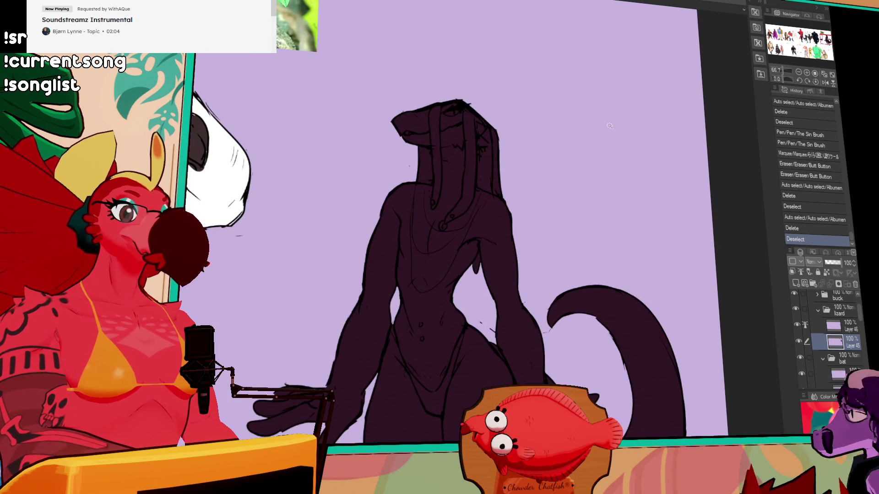
{"action": "left_click_drag", "start_coordinate": [451, 181], "coordinate": [504, 275]}
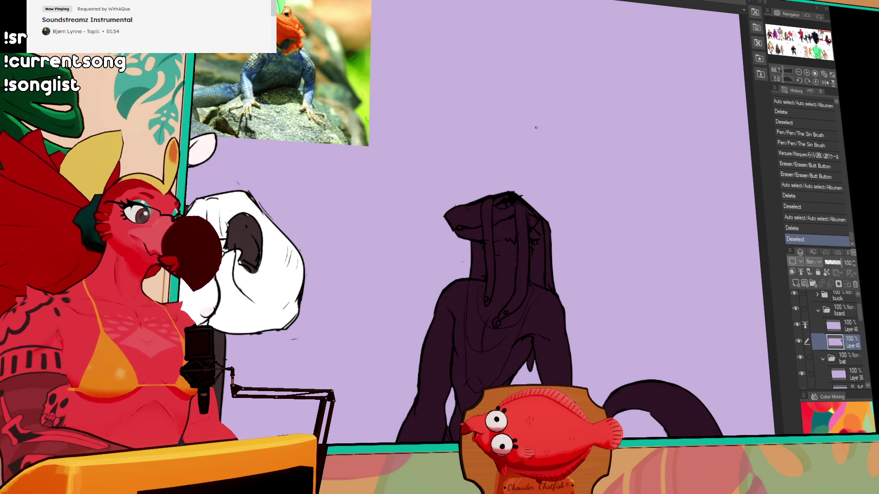
{"action": "left_click_drag", "start_coordinate": [717, 337], "coordinate": [715, 330]}
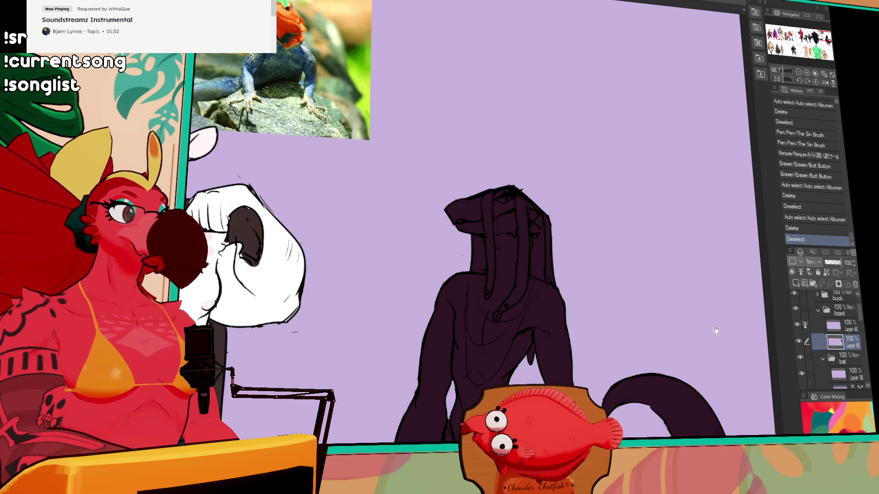
{"action": "mouse_move", "coordinate": [476, 229]}
{"action": "left_mouse_down"}
{"action": "mouse_move", "coordinate": [503, 277]}
{"action": "mouse_move", "coordinate": [497, 183]}
{"action": "mouse_move", "coordinate": [490, 238]}
{"action": "mouse_move", "coordinate": [504, 268]}
{"action": "mouse_move", "coordinate": [517, 238]}
{"action": "mouse_move", "coordinate": [502, 247]}
{"action": "left_mouse_up"}
{"action": "key", "text": "ctrl+z"}
{"action": "left_click", "coordinate": [826, 271]}
{"action": "left_click_drag", "start_coordinate": [535, 215], "coordinate": [549, 225]}
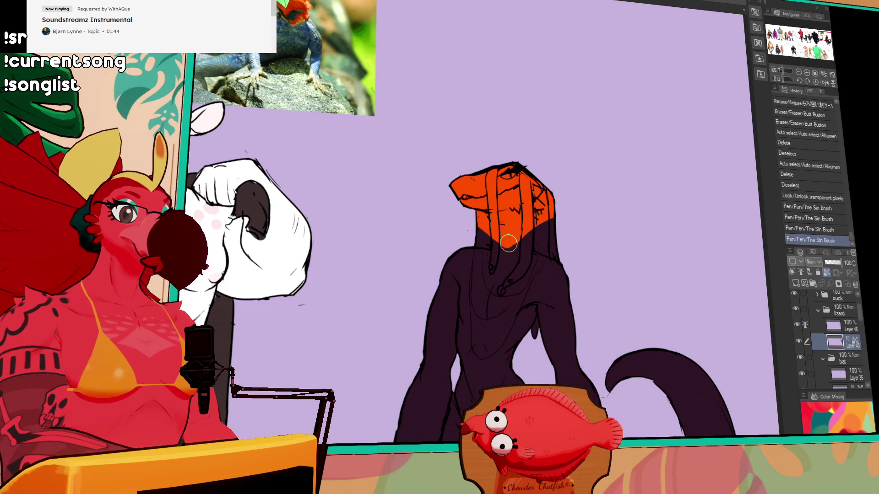
{"action": "mouse_move", "coordinate": [506, 249]}
{"action": "left_mouse_down"}
{"action": "mouse_move", "coordinate": [528, 239]}
{"action": "mouse_move", "coordinate": [491, 273]}
{"action": "left_mouse_up"}
{"action": "left_click", "coordinate": [485, 237]}
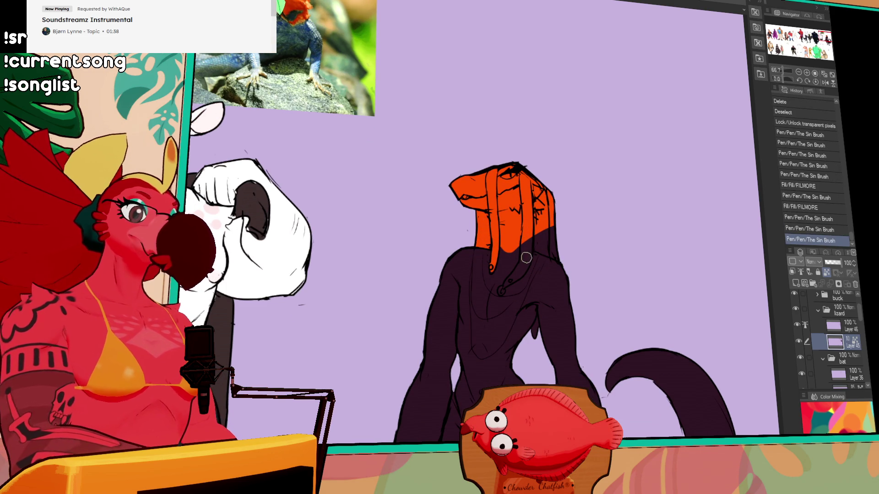
Step: Bucket-fill the gaps between the hair strands orange and touch up the right strand
{"action": "scroll", "coordinate": [529, 243], "scroll_direction": "down", "scroll_amount": 3}
{"action": "key", "text": "g"}
{"action": "left_click", "coordinate": [522, 192]}
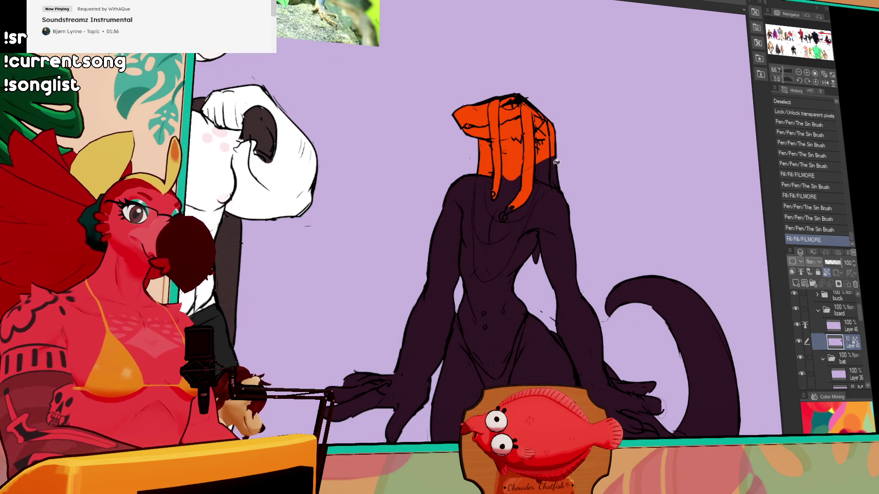
{"action": "left_click", "coordinate": [550, 158]}
{"action": "left_click", "coordinate": [550, 158]}
{"action": "key", "text": "p"}
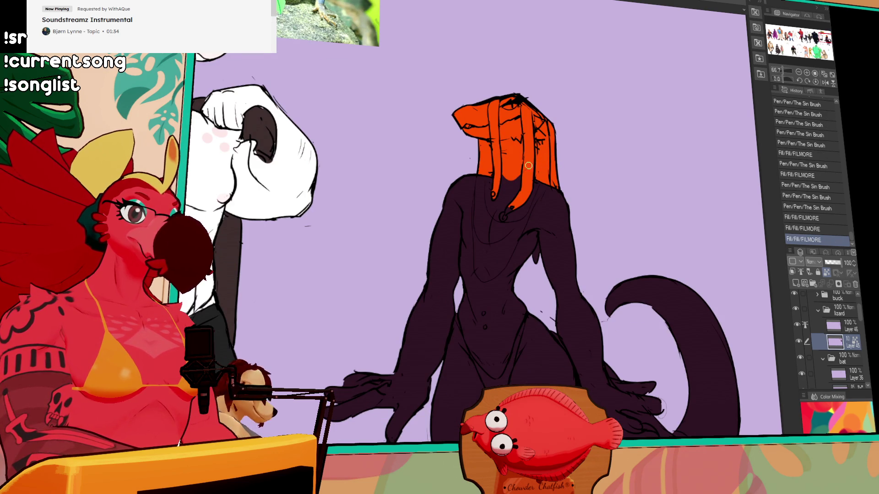
{"action": "left_click_drag", "start_coordinate": [501, 178], "coordinate": [505, 182]}
Step: Add small orange marks on the head, redoing one undone stroke
{"action": "scroll", "coordinate": [479, 245], "scroll_direction": "up", "scroll_amount": 3}
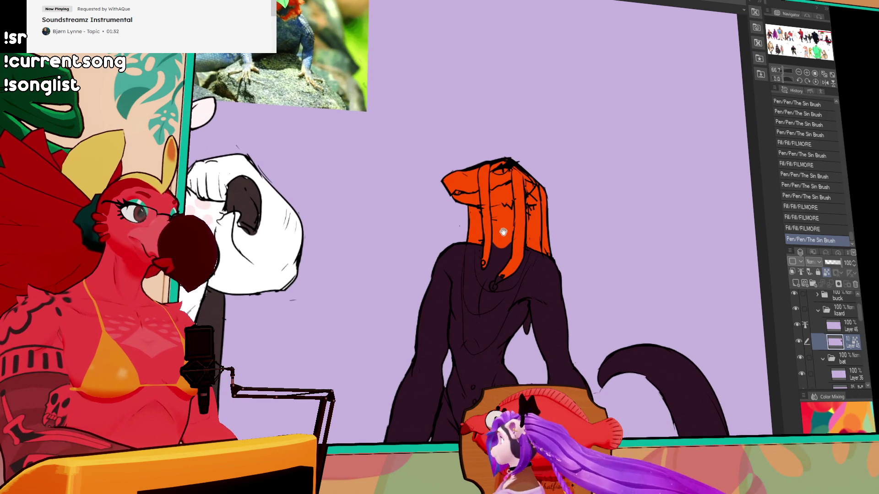
{"action": "mouse_move", "coordinate": [490, 244]}
{"action": "left_mouse_down"}
{"action": "mouse_move", "coordinate": [502, 238]}
{"action": "mouse_move", "coordinate": [488, 250]}
{"action": "left_mouse_up"}
{"action": "key", "text": "ctrl+z"}
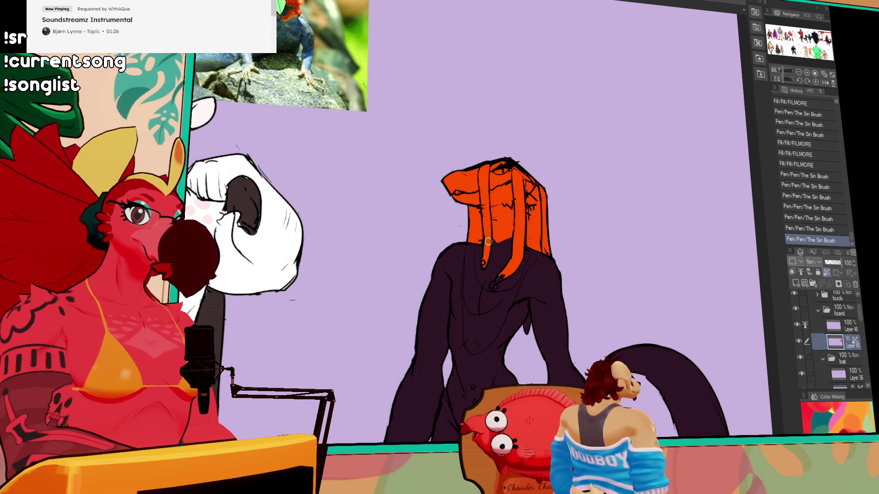
{"action": "left_click", "coordinate": [488, 249]}
{"action": "key", "text": "ctrl+z"}
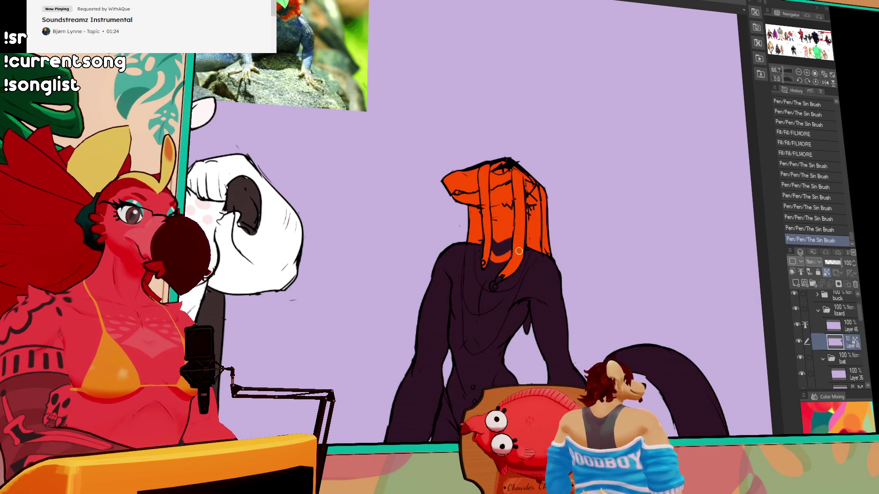
{"action": "key", "text": "ctrl+y"}
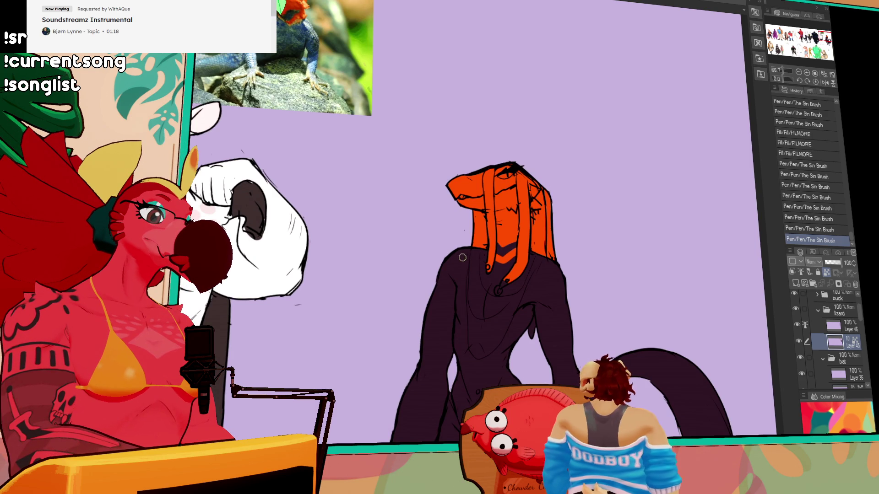
Step: Brush lighter purple shading onto the shoulders
{"action": "mouse_move", "coordinate": [462, 258]}
{"action": "left_mouse_down"}
{"action": "mouse_move", "coordinate": [446, 268]}
{"action": "mouse_move", "coordinate": [461, 263]}
{"action": "left_mouse_up"}
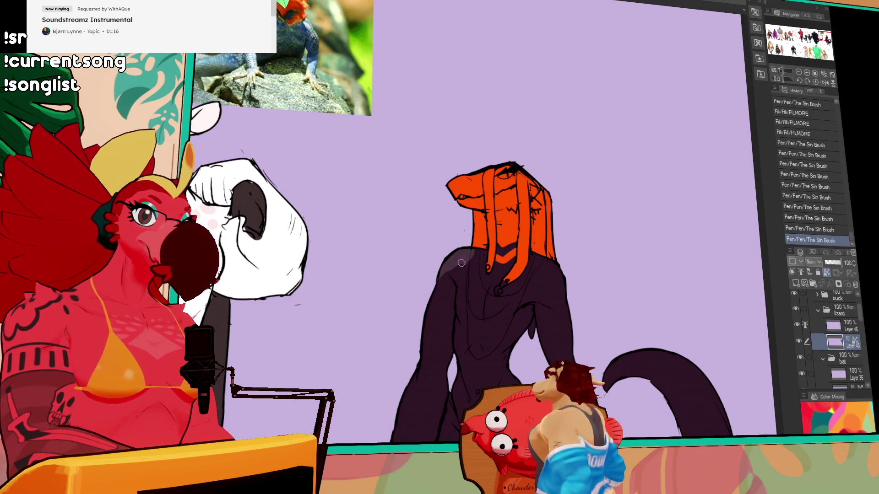
{"action": "key", "text": "ctrl+z"}
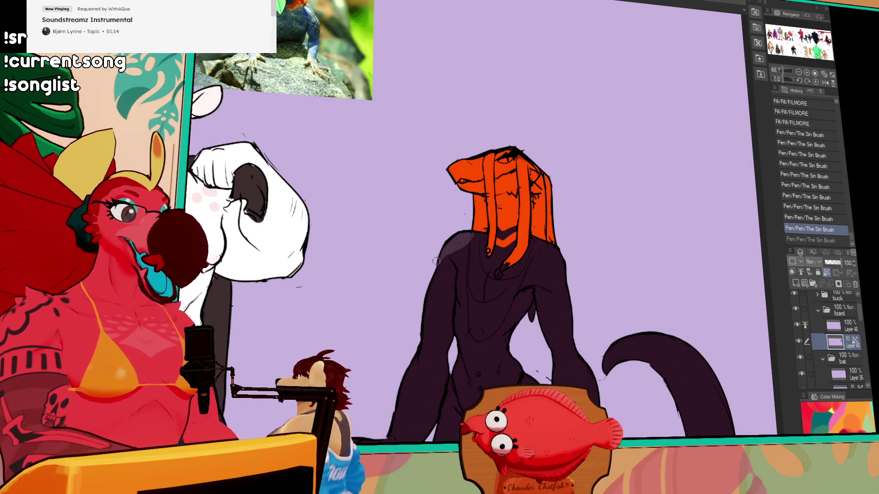
{"action": "left_click_drag", "start_coordinate": [436, 260], "coordinate": [451, 247]}
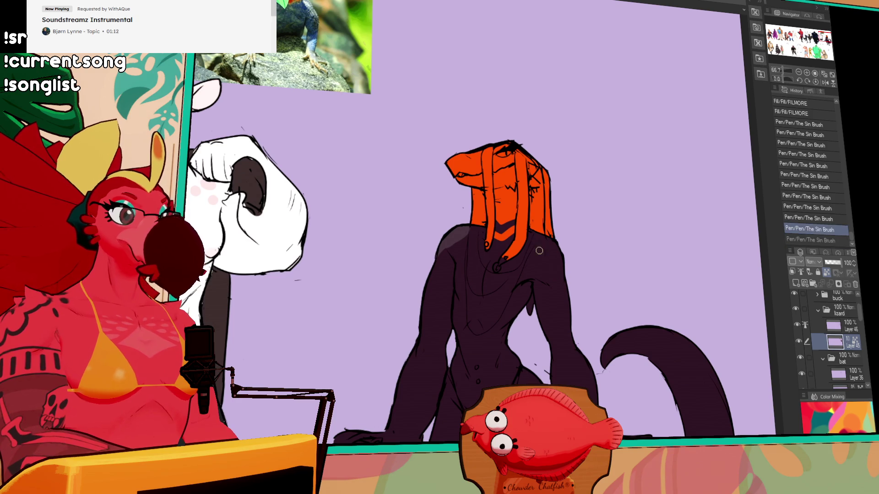
{"action": "mouse_move", "coordinate": [540, 251]}
{"action": "left_mouse_down"}
{"action": "mouse_move", "coordinate": [536, 281]}
{"action": "mouse_move", "coordinate": [549, 254]}
{"action": "left_mouse_up"}
{"action": "key", "text": "ctrl+z"}
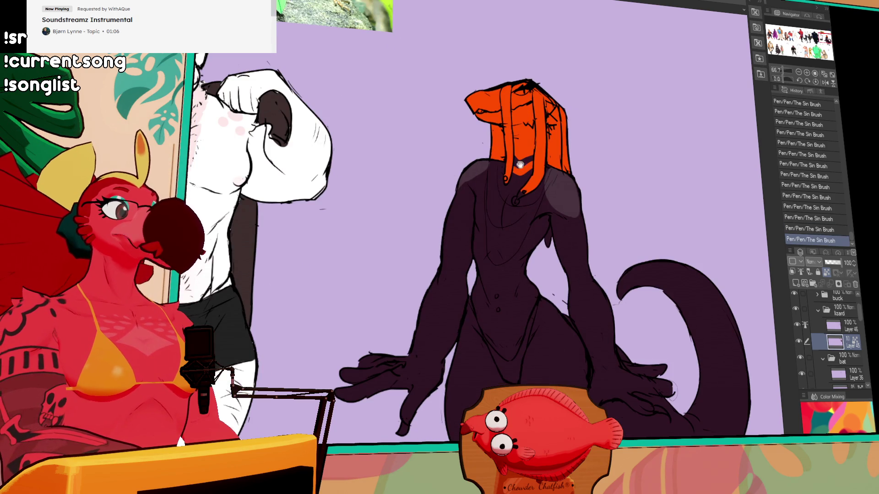
{"action": "mouse_move", "coordinate": [549, 155]}
{"action": "left_mouse_down"}
{"action": "mouse_move", "coordinate": [629, 187]}
{"action": "mouse_move", "coordinate": [624, 180]}
{"action": "left_mouse_up"}
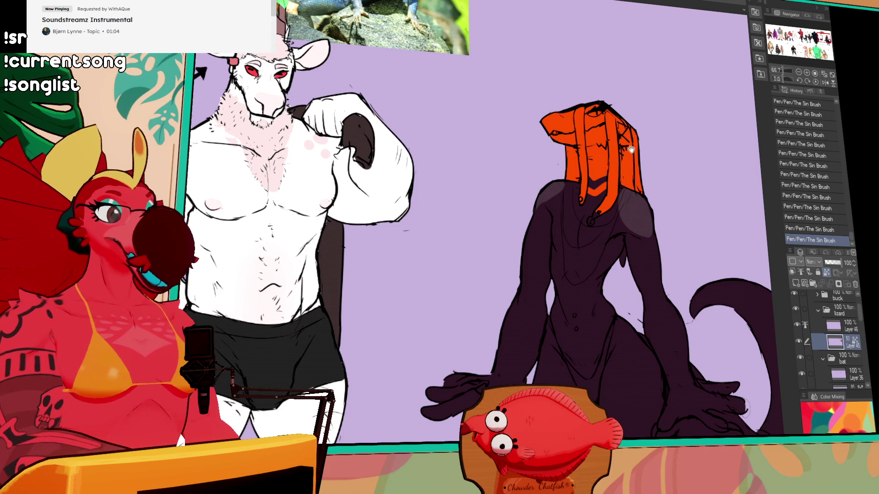
{"action": "left_click_drag", "start_coordinate": [635, 219], "coordinate": [607, 222]}
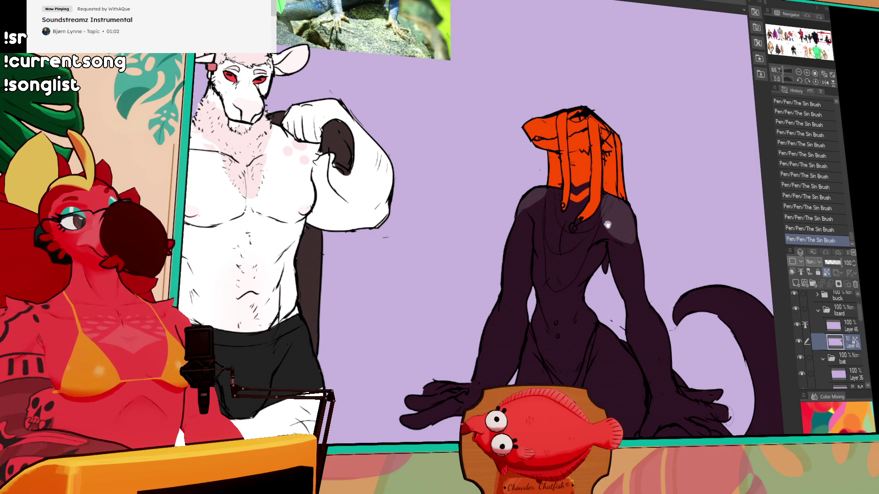
Step: Fill the lizard's shoulders with a lighter purple tone
{"action": "mouse_move", "coordinate": [609, 225]}
{"action": "left_mouse_down"}
{"action": "mouse_move", "coordinate": [588, 235]}
{"action": "mouse_move", "coordinate": [575, 289]}
{"action": "mouse_move", "coordinate": [617, 252]}
{"action": "mouse_move", "coordinate": [587, 193]}
{"action": "left_mouse_up"}
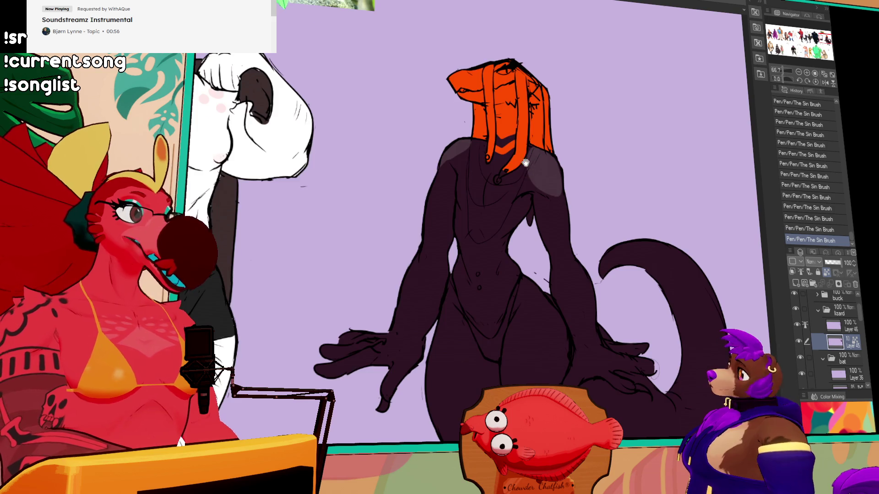
{"action": "scroll", "coordinate": [496, 225], "scroll_direction": "up", "scroll_amount": 2}
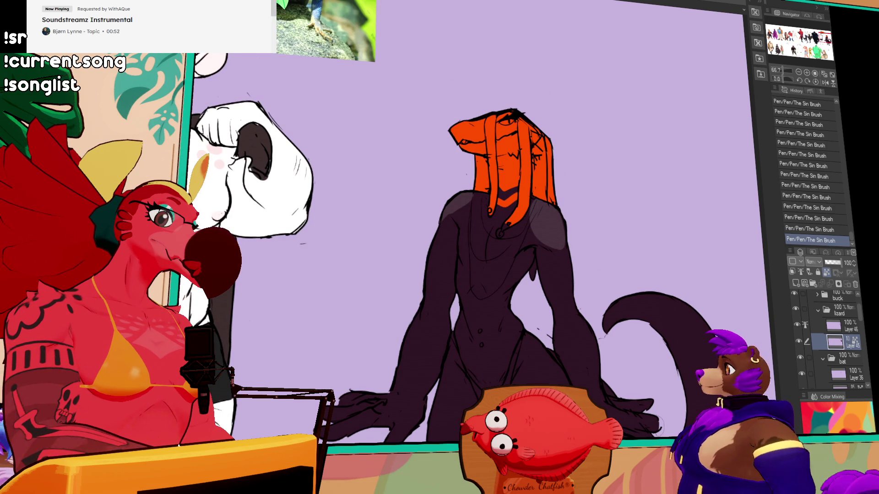
{"action": "left_click", "coordinate": [456, 209]}
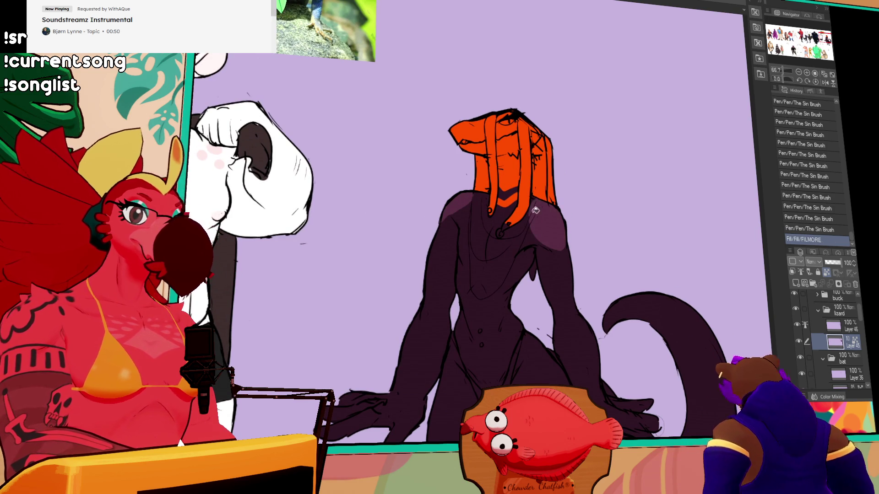
{"action": "left_click", "coordinate": [530, 230]}
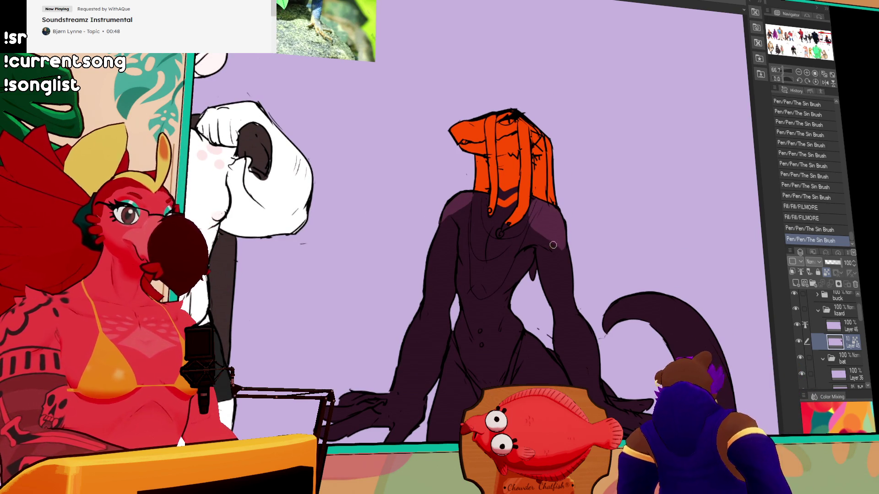
Step: Shade the right shoulder with soft strokes of The Sin Brush
{"action": "left_click_drag", "start_coordinate": [570, 212], "coordinate": [572, 248]}
{"action": "scroll", "coordinate": [572, 248], "scroll_direction": "down", "scroll_amount": 2}
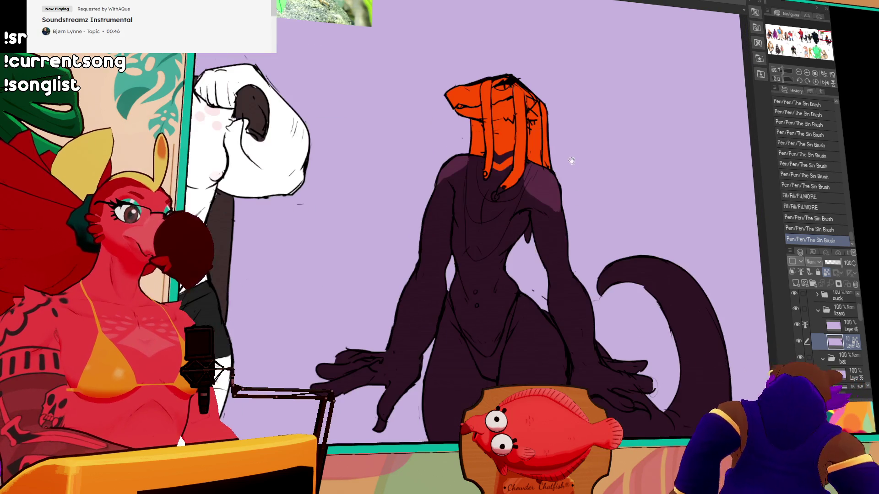
{"action": "left_click_drag", "start_coordinate": [572, 345], "coordinate": [566, 319]}
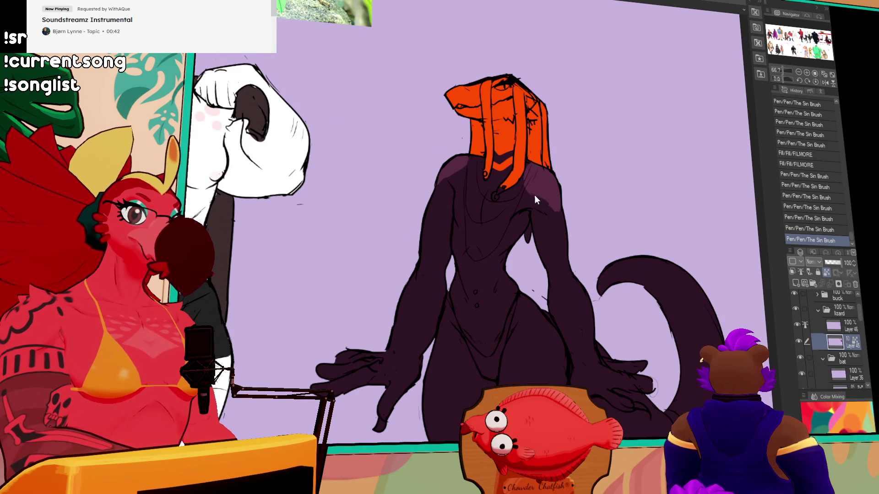
{"action": "left_click_drag", "start_coordinate": [536, 200], "coordinate": [547, 172]}
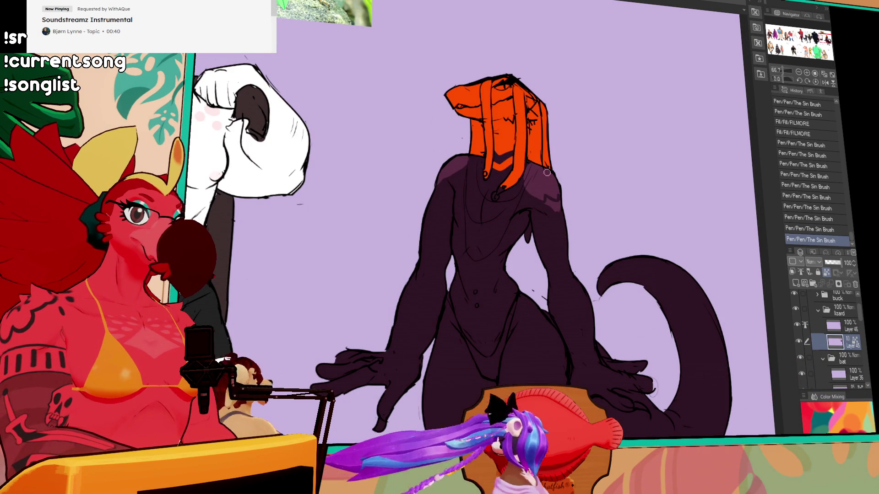
{"action": "left_click_drag", "start_coordinate": [540, 185], "coordinate": [545, 195]}
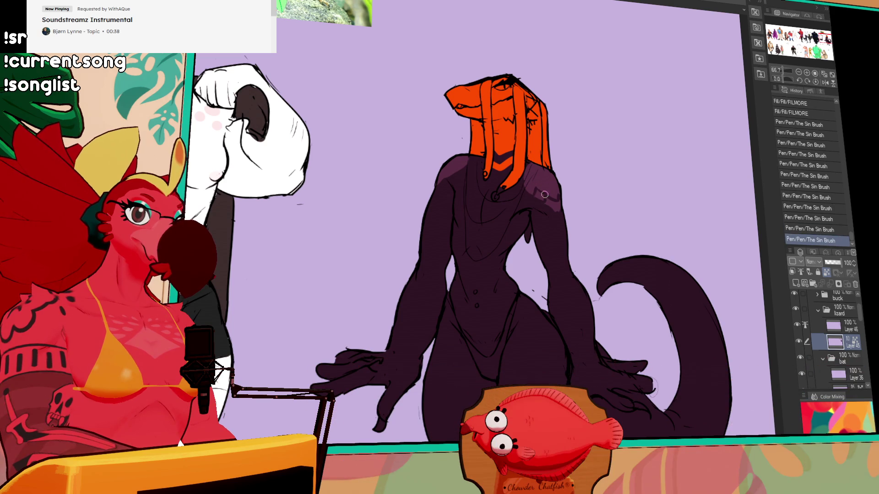
Step: Step back and forth with undo and redo to compare the shoulder with and without recent strokes
{"action": "key", "text": "ctrl+z"}
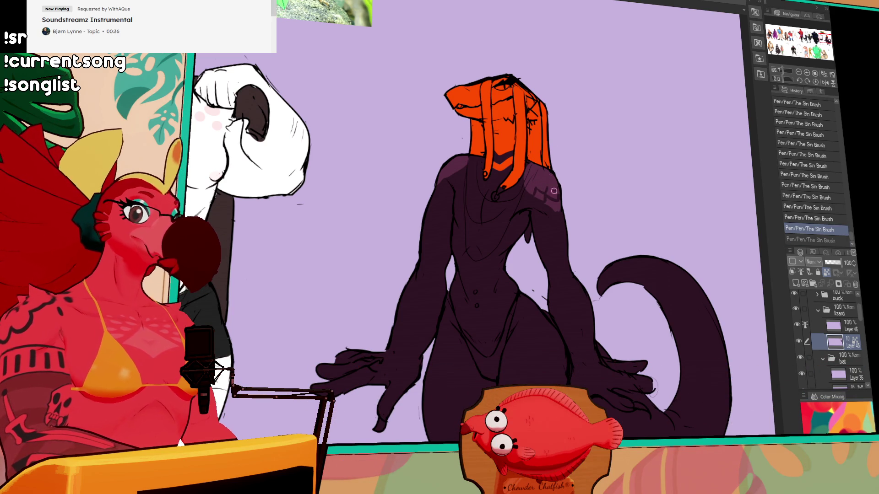
{"action": "key", "text": "ctrl+y"}
{"action": "key", "text": "ctrl+z"}
{"action": "key", "text": "ctrl+y"}
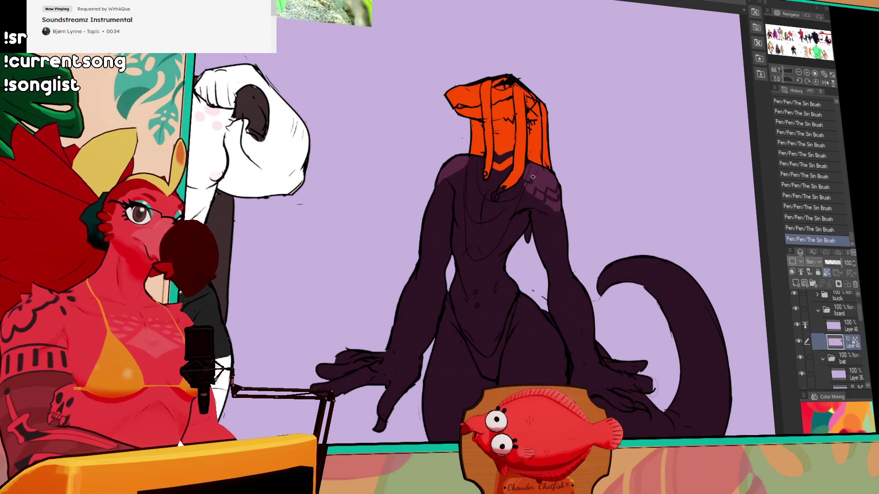
{"action": "key", "text": "ctrl+z"}
{"action": "key", "text": "ctrl+y"}
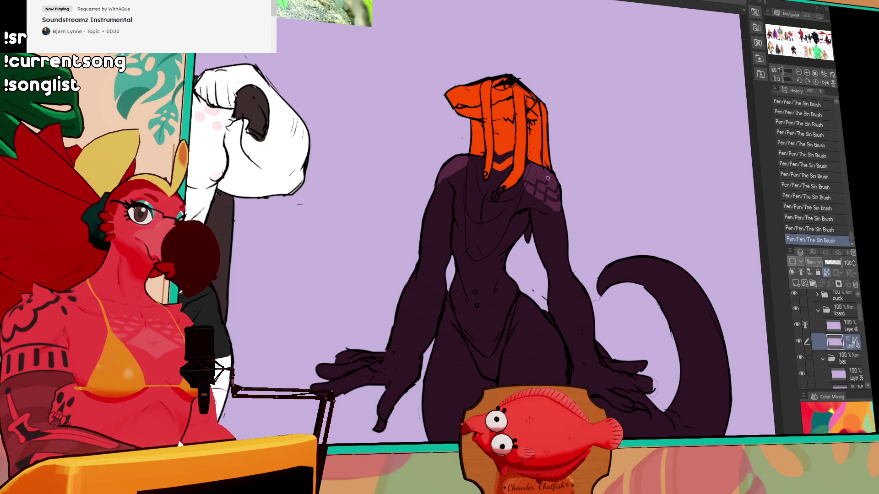
{"action": "key", "text": "ctrl+z"}
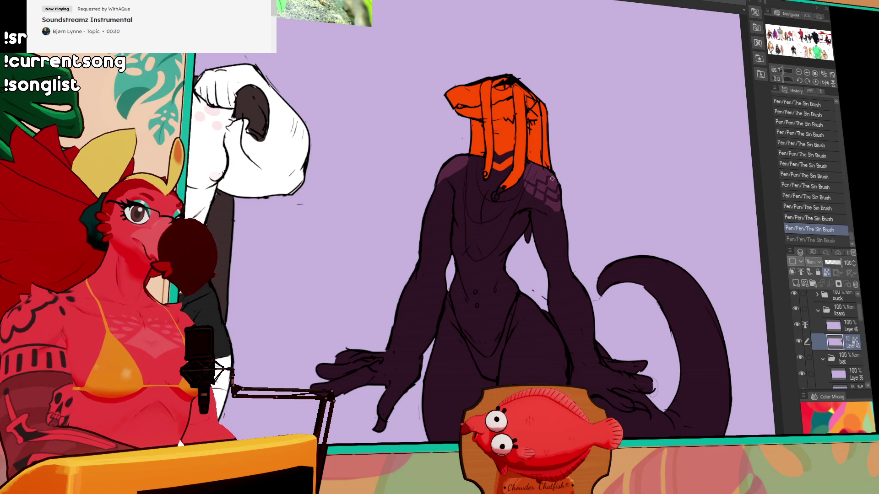
{"action": "key", "text": "ctrl+z"}
{"action": "key", "text": "ctrl+y"}
{"action": "key", "text": "ctrl+y"}
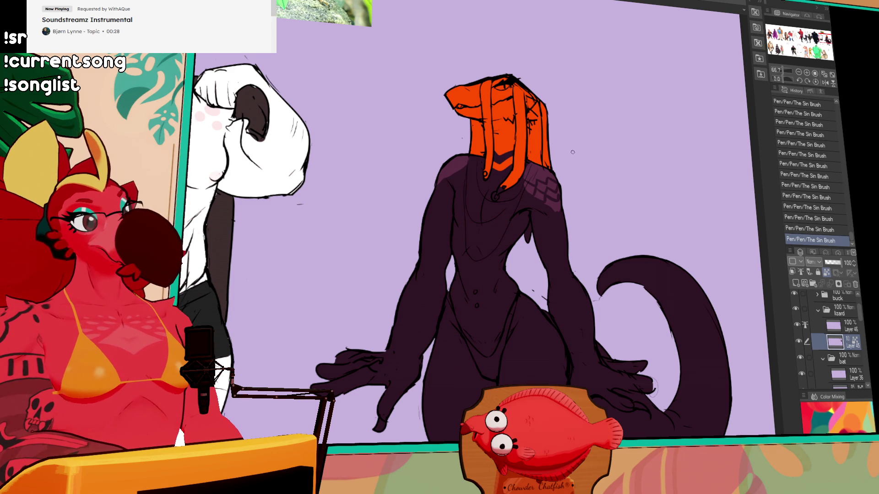
{"action": "key", "text": "ctrl+z"}
{"action": "key", "text": "ctrl+z"}
{"action": "key", "text": "ctrl+z"}
{"action": "key", "text": "ctrl+y"}
{"action": "key", "text": "ctrl+y"}
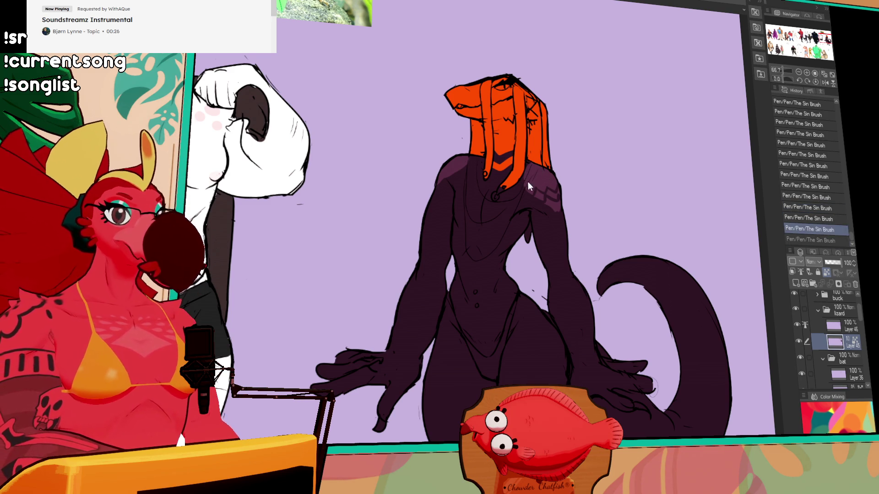
{"action": "key", "text": "ctrl+y"}
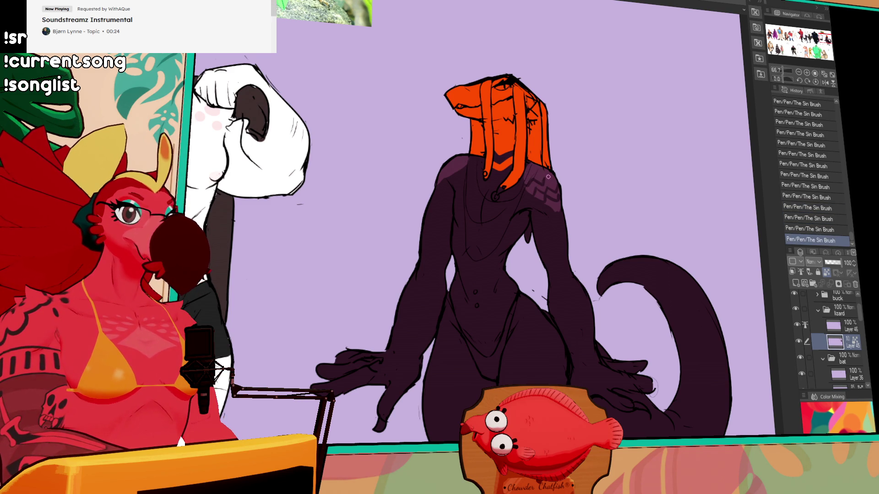
{"action": "key", "text": "ctrl+z"}
{"action": "key", "text": "ctrl+z"}
{"action": "key", "text": "ctrl+y"}
{"action": "key", "text": "ctrl+y"}
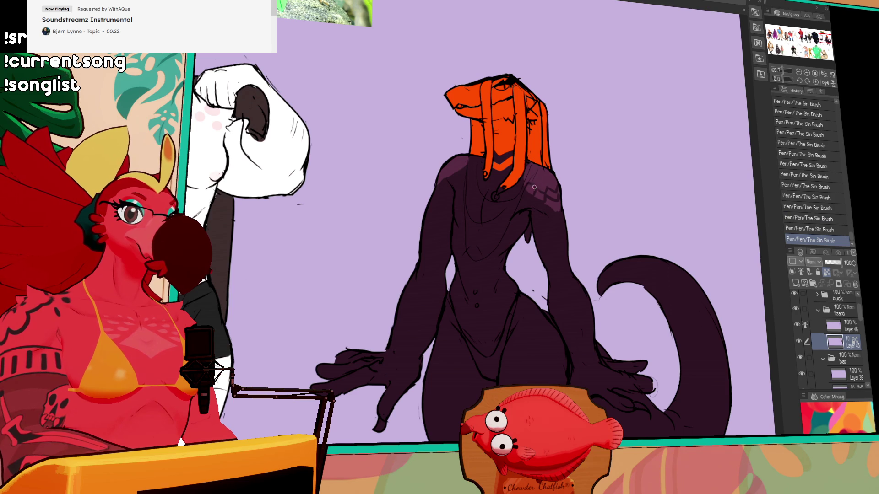
{"action": "key", "text": "ctrl+z"}
Step: Draw a dark zigzag scale stroke on the shoulder and compare it using undo and redo
{"action": "mouse_move", "coordinate": [534, 189]}
{"action": "left_mouse_down"}
{"action": "mouse_move", "coordinate": [546, 187]}
{"action": "mouse_move", "coordinate": [551, 168]}
{"action": "left_mouse_up"}
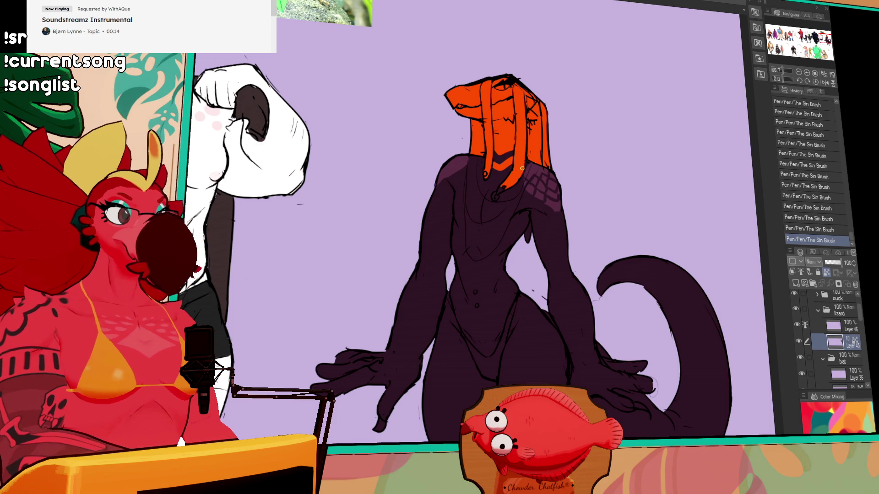
{"action": "key", "text": "ctrl+z"}
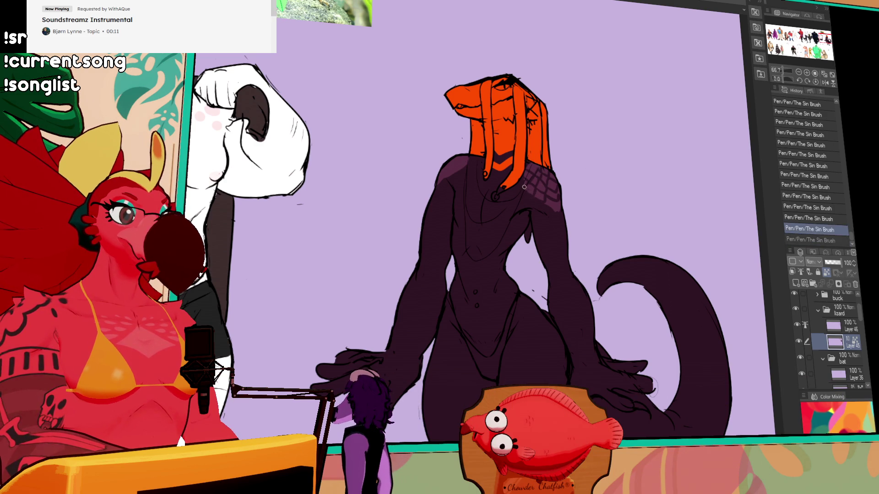
{"action": "key", "text": "ctrl+y"}
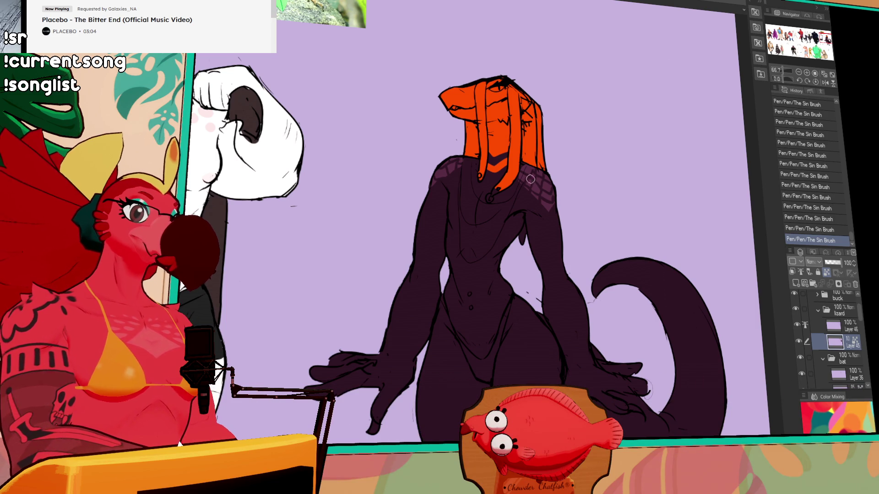
{"action": "key", "text": "ctrl+z"}
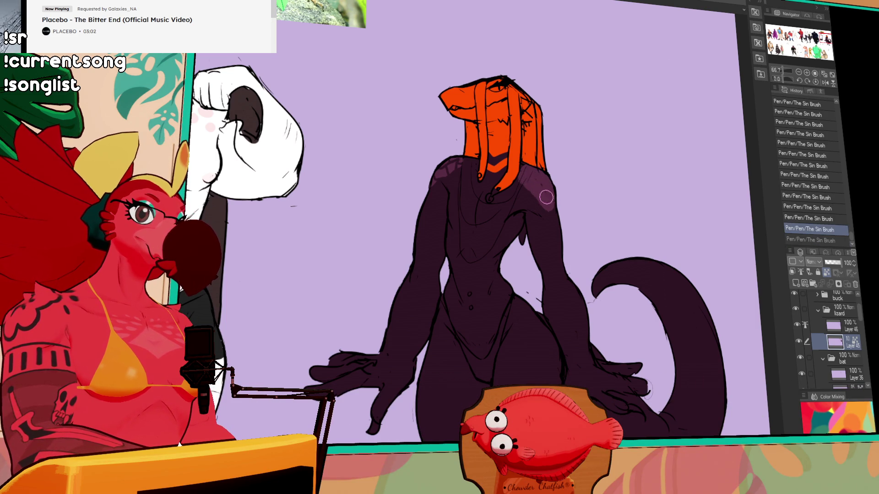
{"action": "key", "text": "ctrl+y"}
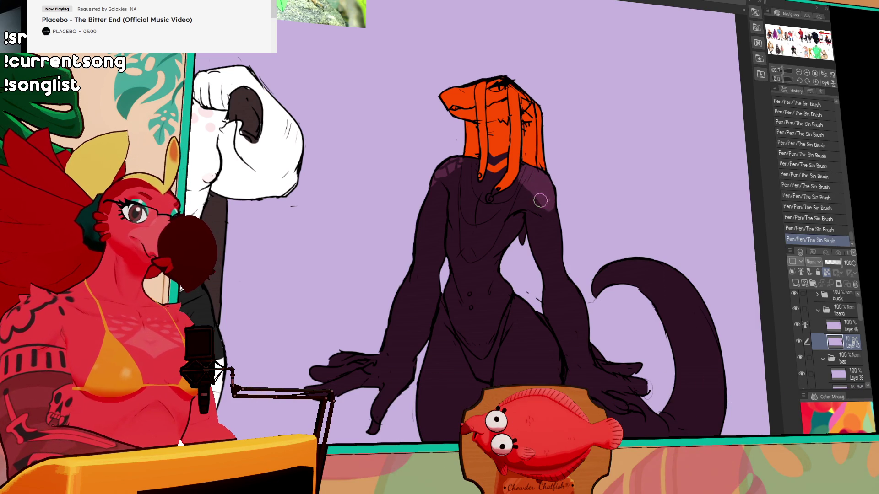
{"action": "key", "text": "ctrl+z"}
{"action": "key", "text": "ctrl+y"}
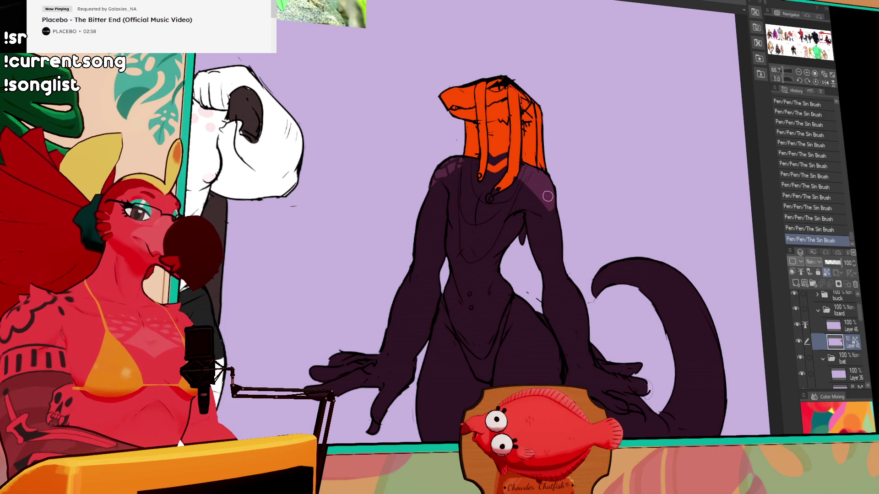
{"action": "key", "text": "ctrl+z"}
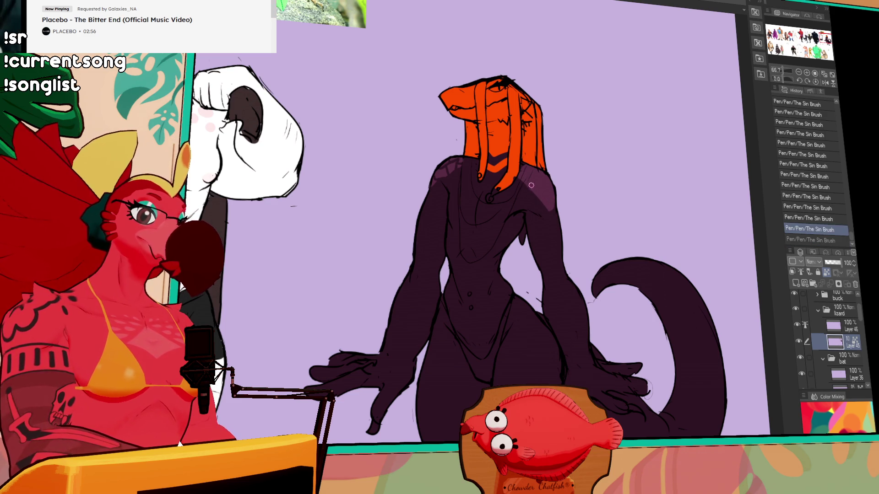
{"action": "key", "text": "ctrl+y"}
{"action": "key", "text": "ctrl+z"}
{"action": "key", "text": "ctrl+y"}
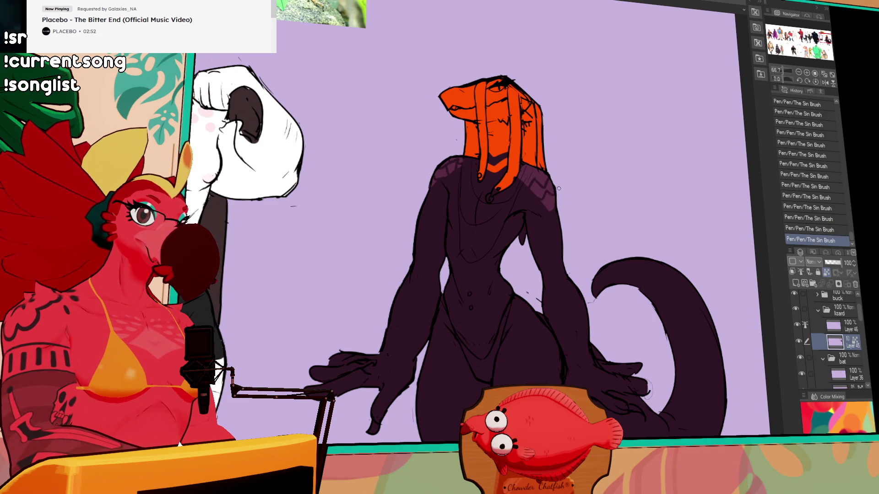
{"action": "key", "text": "ctrl+z"}
{"action": "key", "text": "ctrl+y"}
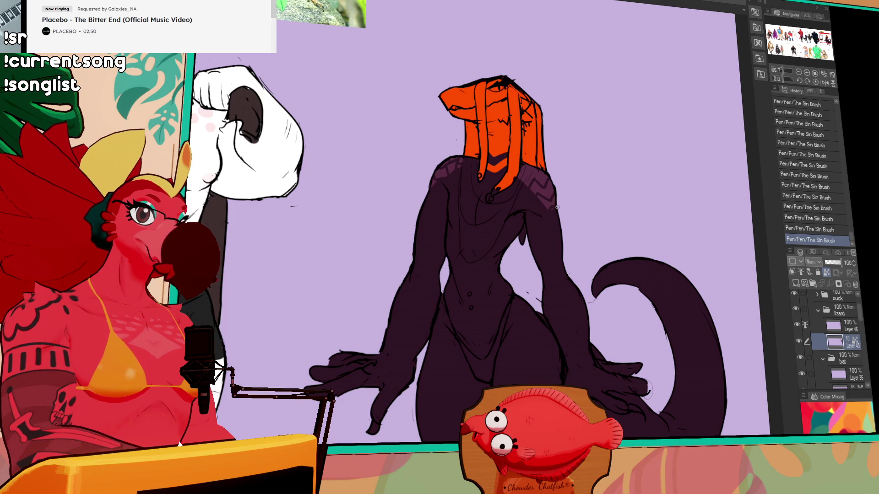
{"action": "left_click_drag", "start_coordinate": [590, 97], "coordinate": [596, 111]}
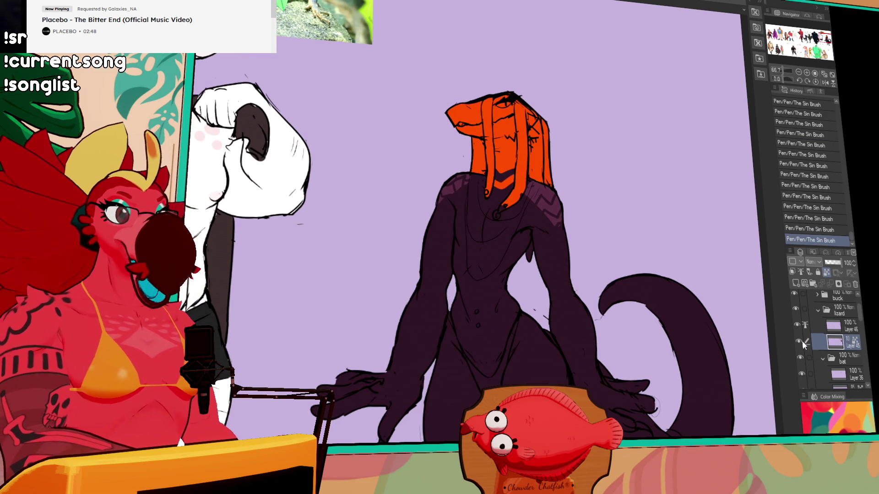
Step: Hide the line art, auto-select the orange head and copy-paste it onto a new layer
{"action": "left_click", "coordinate": [797, 324]}
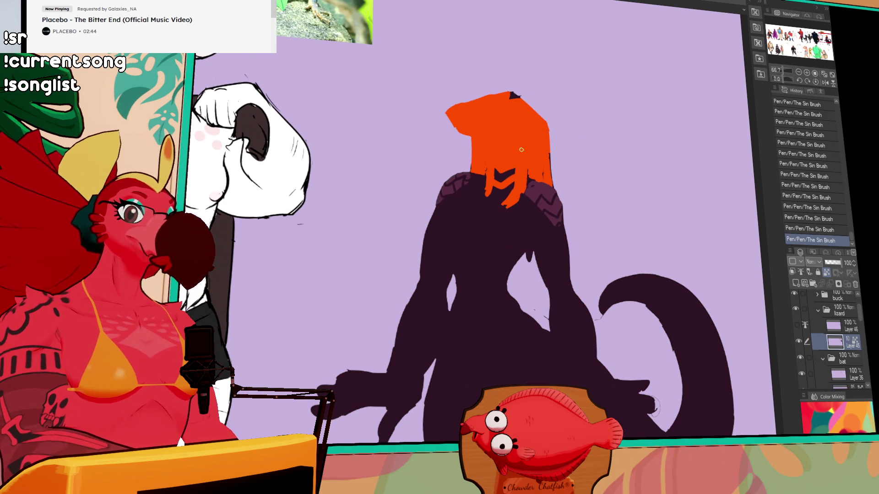
{"action": "key", "text": "w"}
{"action": "left_click", "coordinate": [521, 149]}
{"action": "left_click", "coordinate": [797, 324]}
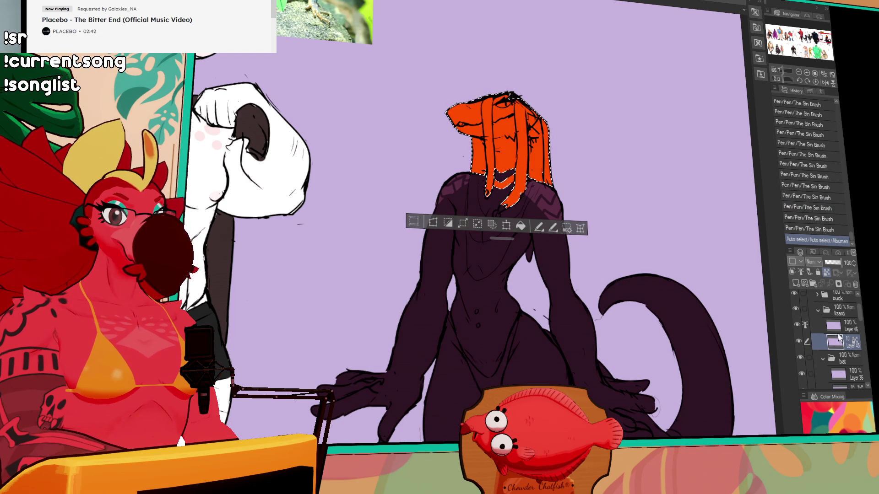
{"action": "key", "text": "ctrl+c"}
{"action": "key", "text": "ctrl+v"}
{"action": "key", "text": "ctrl+d"}
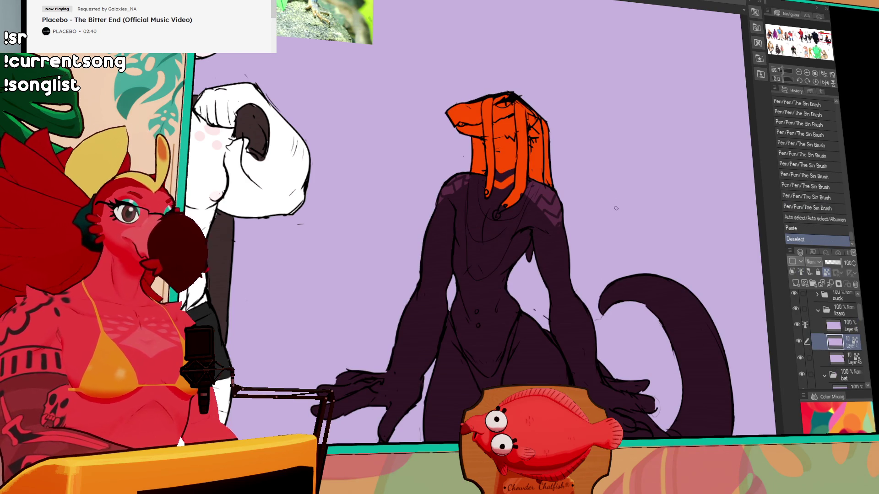
Step: Lock the new layer's transparent pixels and repaint the head and strands red
{"action": "left_click", "coordinate": [826, 273]}
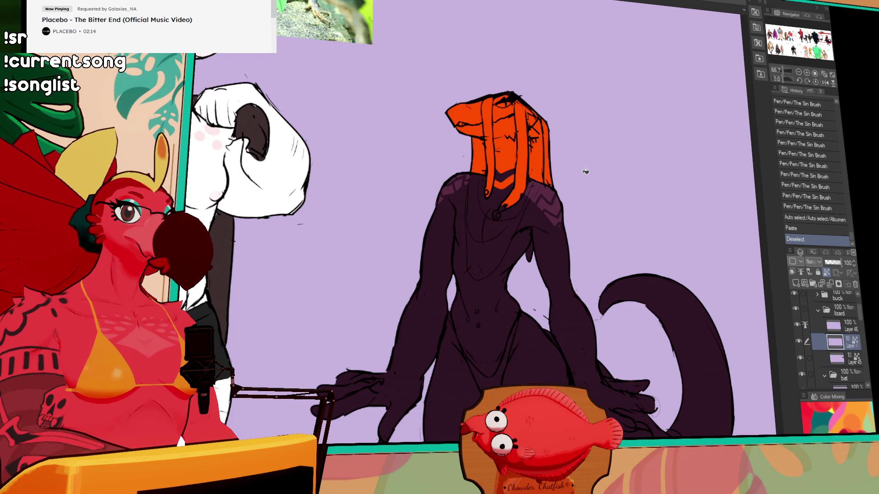
{"action": "left_click", "coordinate": [585, 172]}
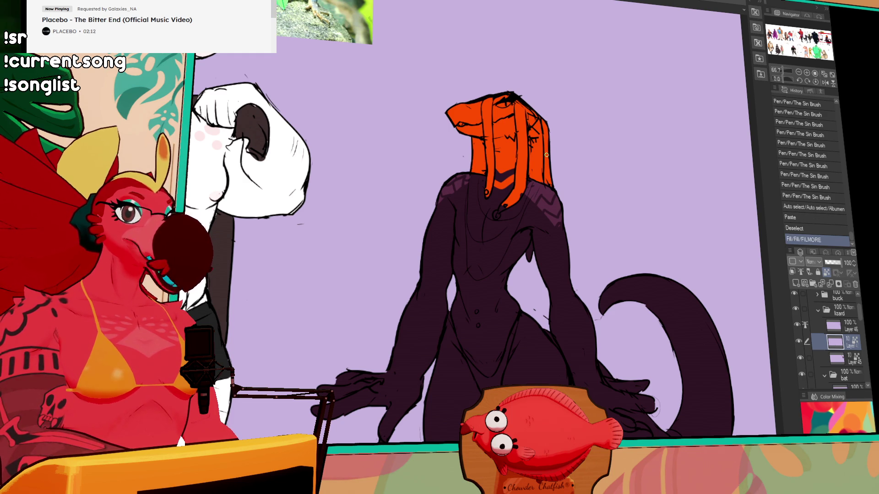
{"action": "mouse_move", "coordinate": [517, 157]}
{"action": "left_mouse_down"}
{"action": "mouse_move", "coordinate": [522, 121]}
{"action": "mouse_move", "coordinate": [499, 151]}
{"action": "mouse_move", "coordinate": [534, 154]}
{"action": "mouse_move", "coordinate": [528, 138]}
{"action": "left_mouse_up"}
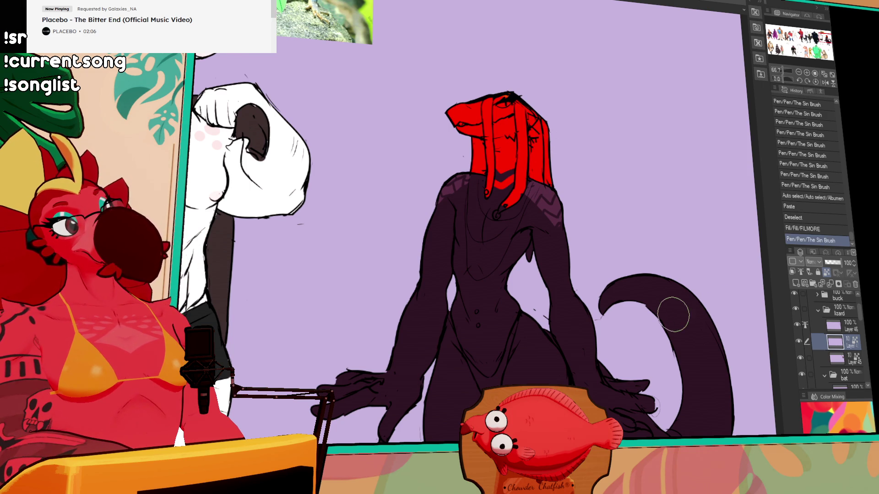
{"action": "scroll", "coordinate": [673, 310], "scroll_direction": "down", "scroll_amount": 1}
{"action": "scroll", "coordinate": [668, 315], "scroll_direction": "up", "scroll_amount": 2}
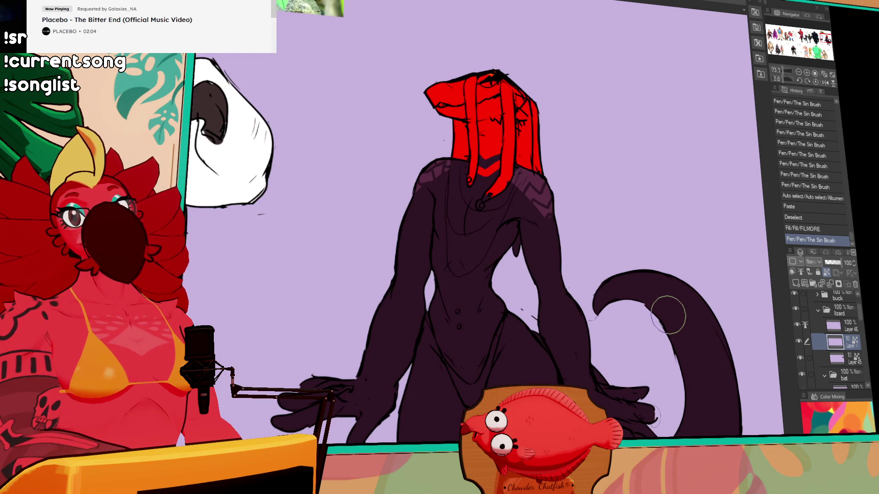
{"action": "scroll", "coordinate": [620, 261], "scroll_direction": "down", "scroll_amount": 1}
{"action": "scroll", "coordinate": [531, 343], "scroll_direction": "down", "scroll_amount": 1}
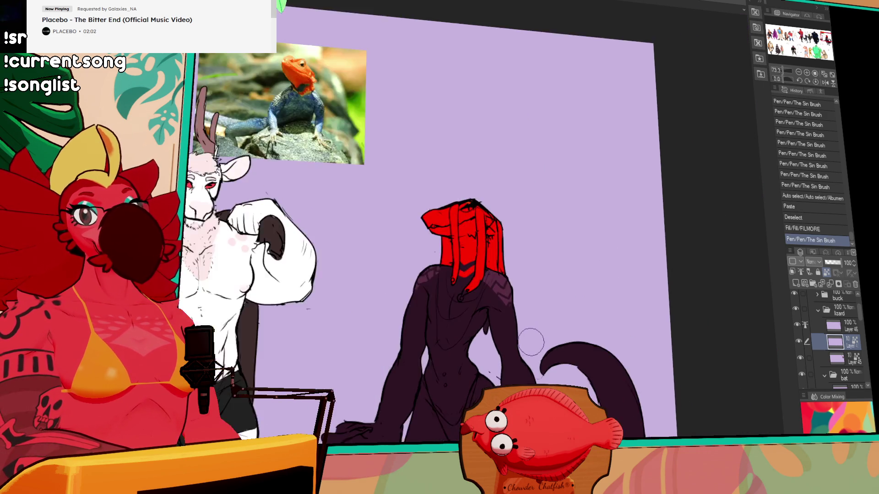
{"action": "scroll", "coordinate": [531, 342], "scroll_direction": "down", "scroll_amount": 2}
{"action": "scroll", "coordinate": [554, 251], "scroll_direction": "up", "scroll_amount": 1}
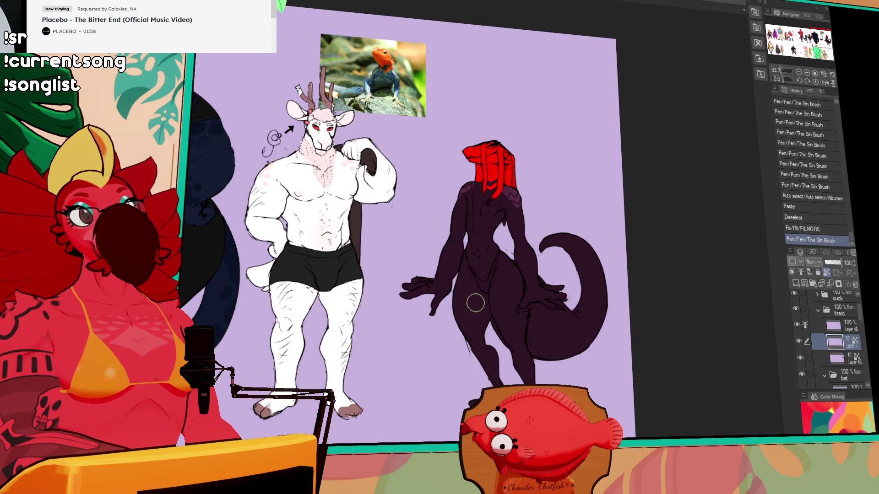
{"action": "scroll", "coordinate": [474, 302], "scroll_direction": "up", "scroll_amount": 2}
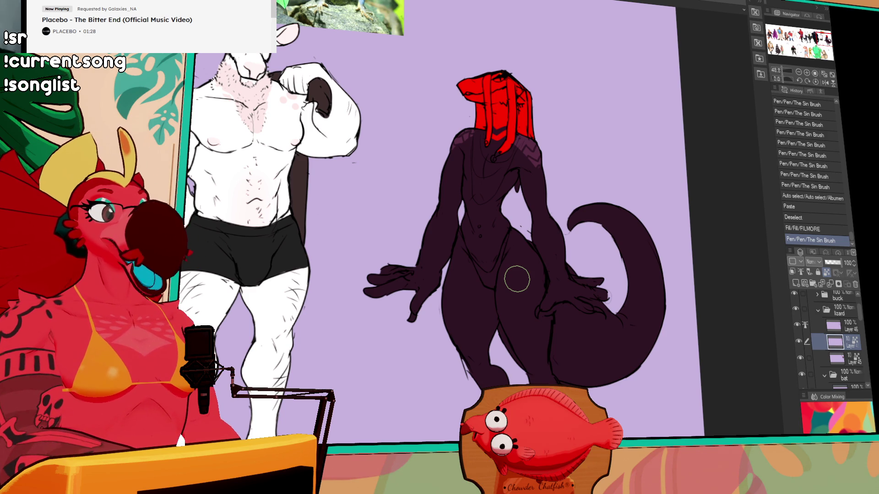
{"action": "scroll", "coordinate": [531, 206], "scroll_direction": "up", "scroll_amount": 2}
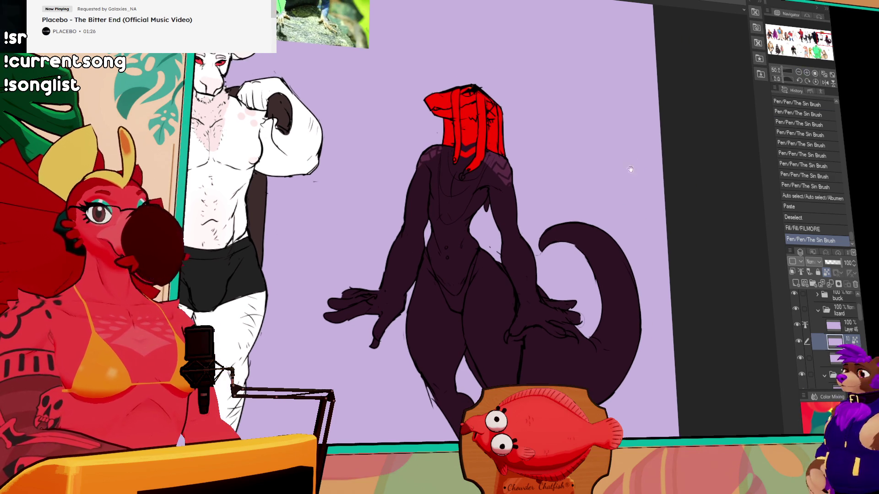
Step: Try small red and dark strokes at the neck under the head, undoing the last one
{"action": "scroll", "coordinate": [490, 125], "scroll_direction": "up", "scroll_amount": 1}
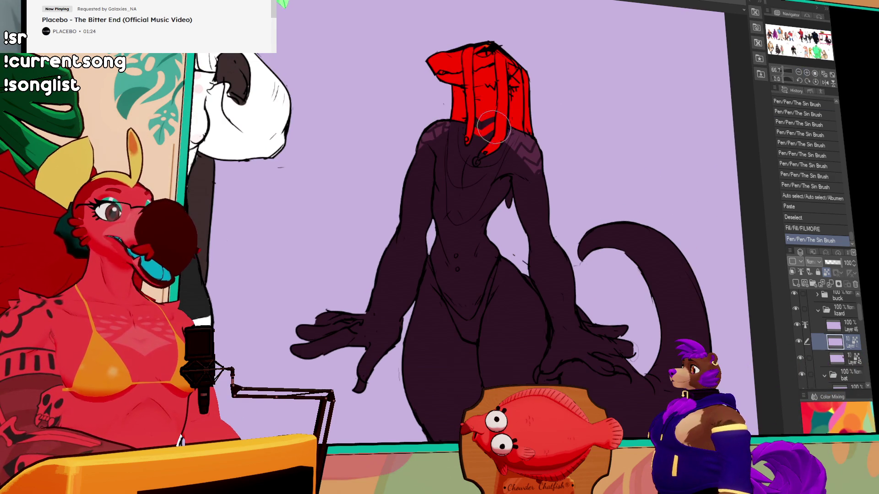
{"action": "left_click_drag", "start_coordinate": [490, 125], "coordinate": [492, 121]}
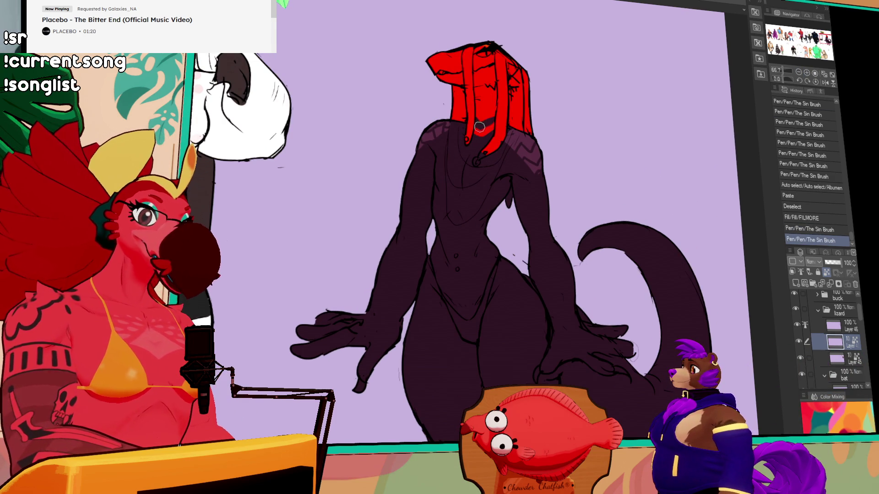
{"action": "mouse_move", "coordinate": [486, 125]}
{"action": "left_mouse_down"}
{"action": "mouse_move", "coordinate": [479, 128]}
{"action": "mouse_move", "coordinate": [486, 124]}
{"action": "left_mouse_up"}
{"action": "left_click_drag", "start_coordinate": [486, 125], "coordinate": [492, 130]}
{"action": "key", "text": "ctrl+z"}
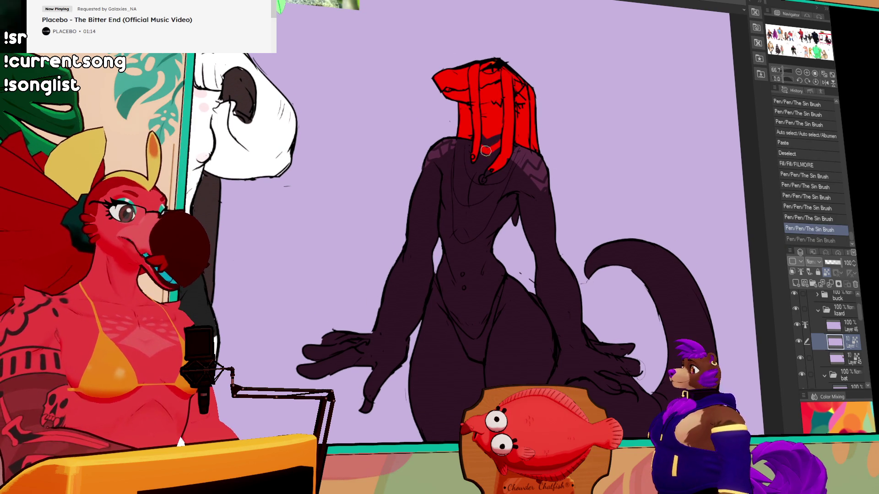
Step: Paint a dark collar band across the neck, checking it with undo and redo
{"action": "mouse_move", "coordinate": [476, 148]}
{"action": "left_mouse_down"}
{"action": "mouse_move", "coordinate": [505, 134]}
{"action": "mouse_move", "coordinate": [493, 139]}
{"action": "left_mouse_up"}
{"action": "mouse_move", "coordinate": [501, 143]}
{"action": "left_mouse_down"}
{"action": "mouse_move", "coordinate": [510, 132]}
{"action": "mouse_move", "coordinate": [498, 130]}
{"action": "left_mouse_up"}
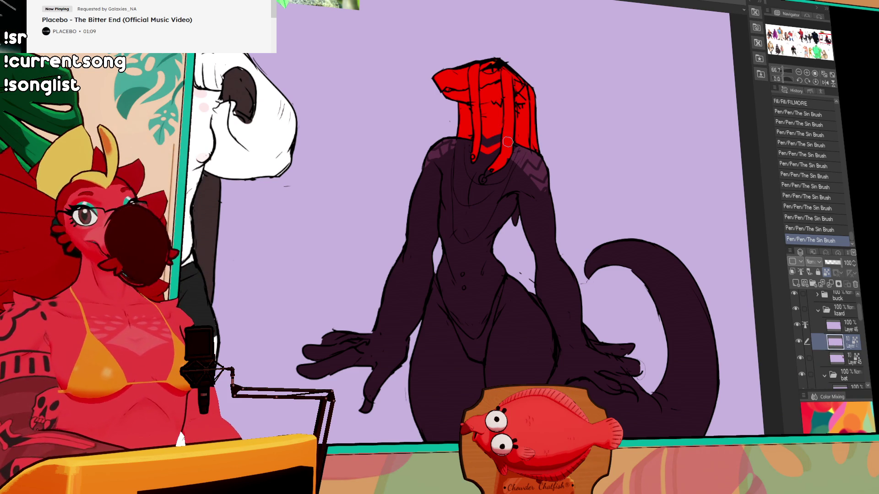
{"action": "key", "text": "ctrl+z"}
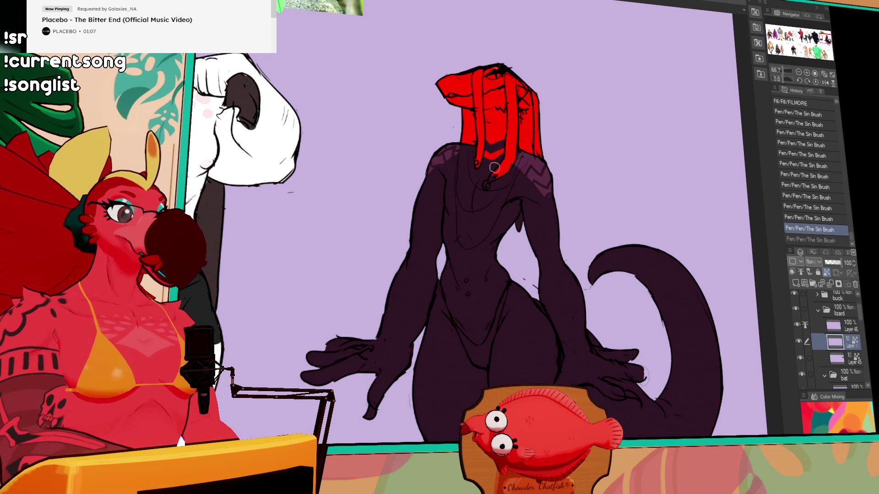
{"action": "key", "text": "ctrl+y"}
{"action": "key", "text": "ctrl+z"}
{"action": "key", "text": "ctrl+y"}
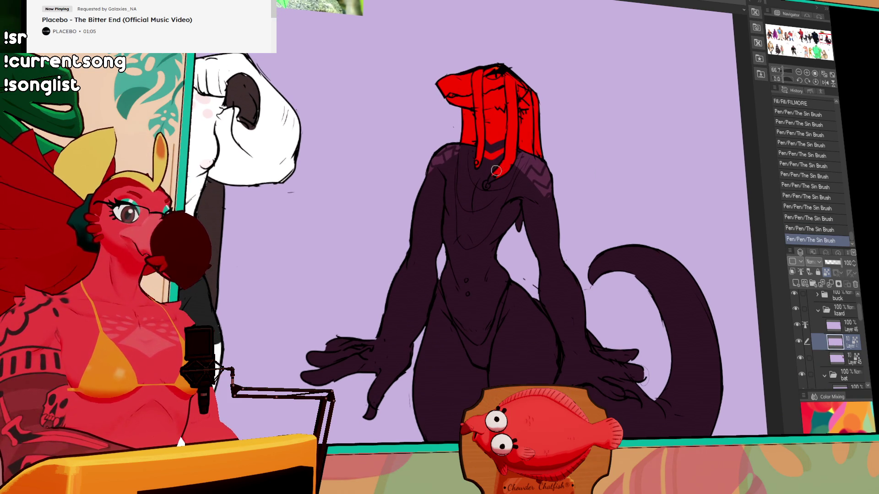
Step: Fill another area of the lizard's dark purple body
{"action": "mouse_move", "coordinate": [723, 373]}
{"action": "left_mouse_down"}
{"action": "mouse_move", "coordinate": [698, 398]}
{"action": "mouse_move", "coordinate": [776, 424]}
{"action": "left_mouse_up"}
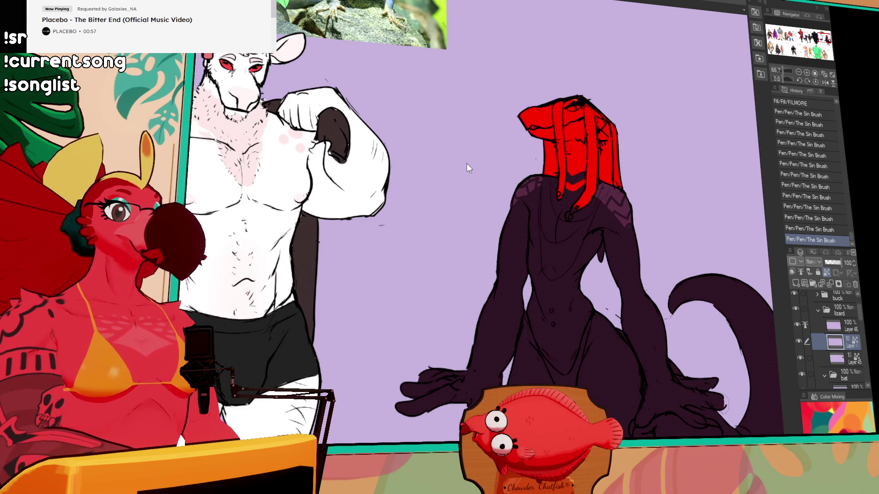
{"action": "mouse_move", "coordinate": [639, 297]}
{"action": "left_mouse_down"}
{"action": "mouse_move", "coordinate": [563, 238]}
{"action": "mouse_move", "coordinate": [561, 202]}
{"action": "left_mouse_up"}
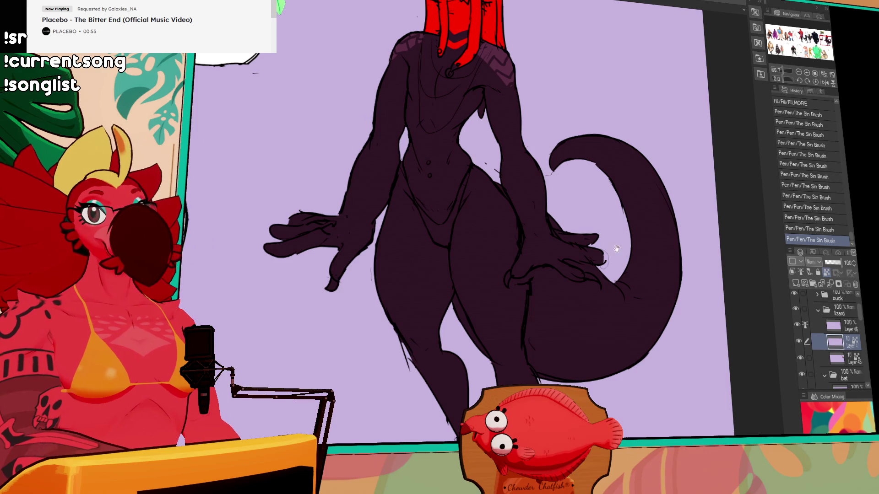
{"action": "left_click_drag", "start_coordinate": [617, 248], "coordinate": [612, 235]}
{"action": "left_click", "coordinate": [626, 292]}
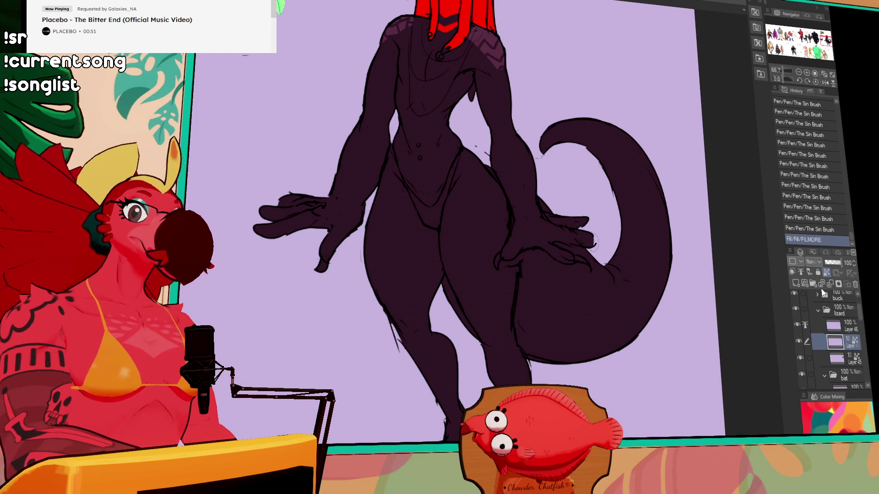
Step: Unlock transparent pixels and fill the tail, the gaps behind the leg and a leftover gap red
{"action": "left_click", "coordinate": [826, 272]}
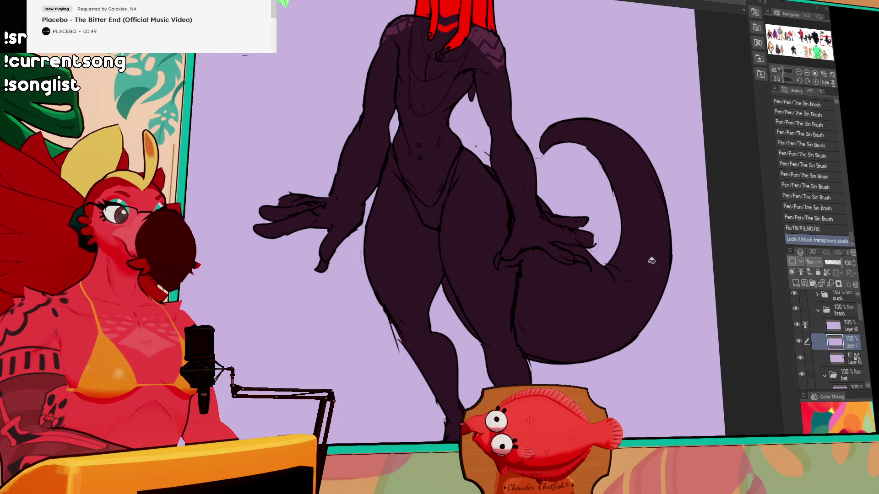
{"action": "left_click_drag", "start_coordinate": [525, 261], "coordinate": [525, 287]}
{"action": "left_click", "coordinate": [584, 241]}
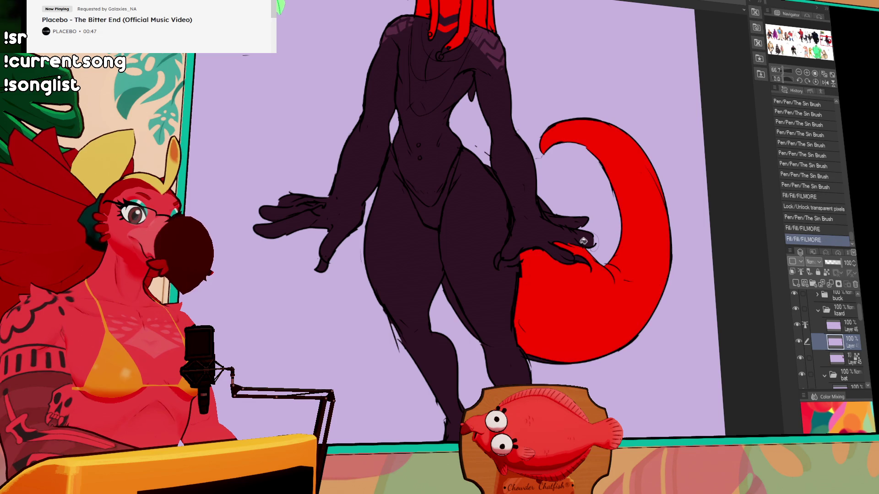
{"action": "left_click", "coordinate": [458, 300]}
{"action": "left_click", "coordinate": [459, 300]}
{"action": "left_click", "coordinate": [803, 74]}
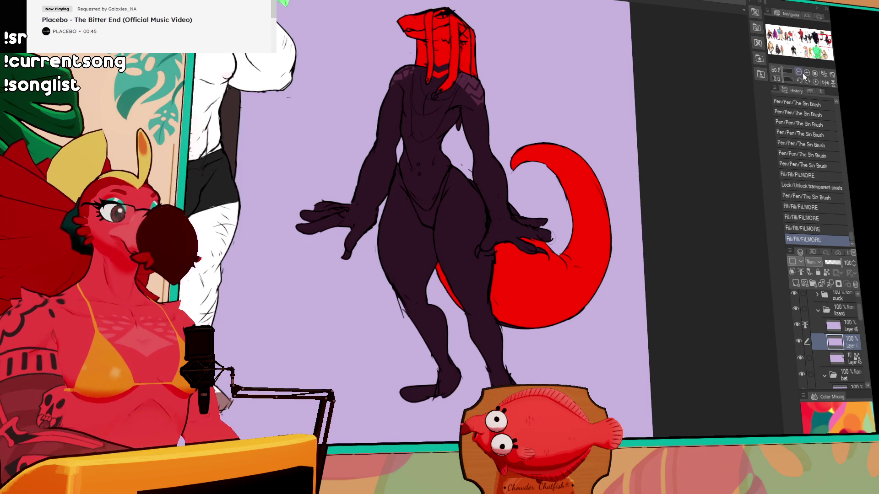
{"action": "left_click_drag", "start_coordinate": [734, 83], "coordinate": [720, 124]}
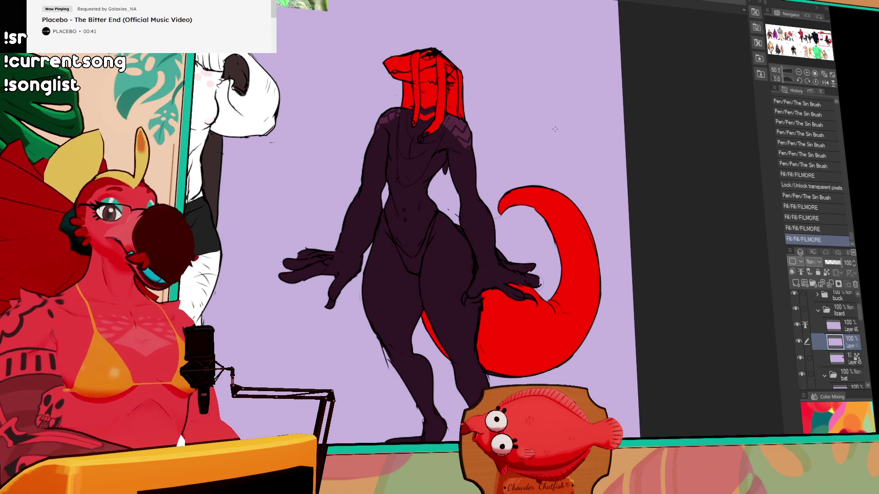
{"action": "left_click_drag", "start_coordinate": [555, 129], "coordinate": [592, 123]}
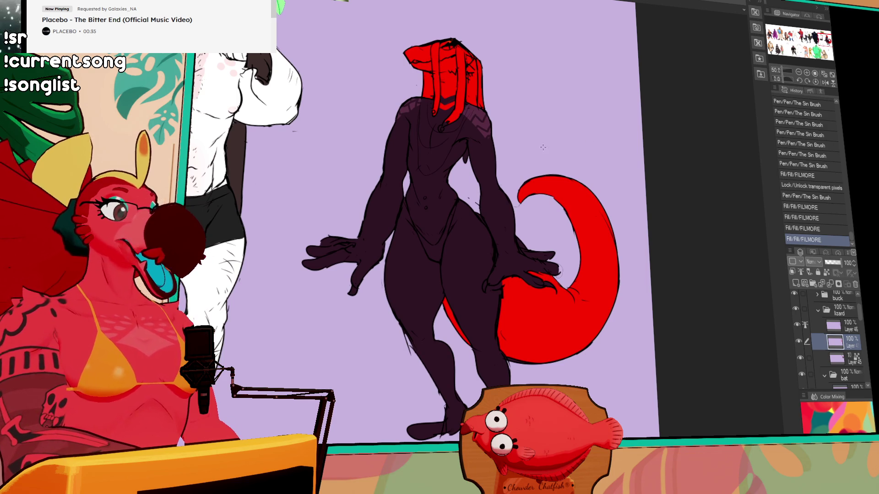
{"action": "left_click", "coordinate": [524, 243]}
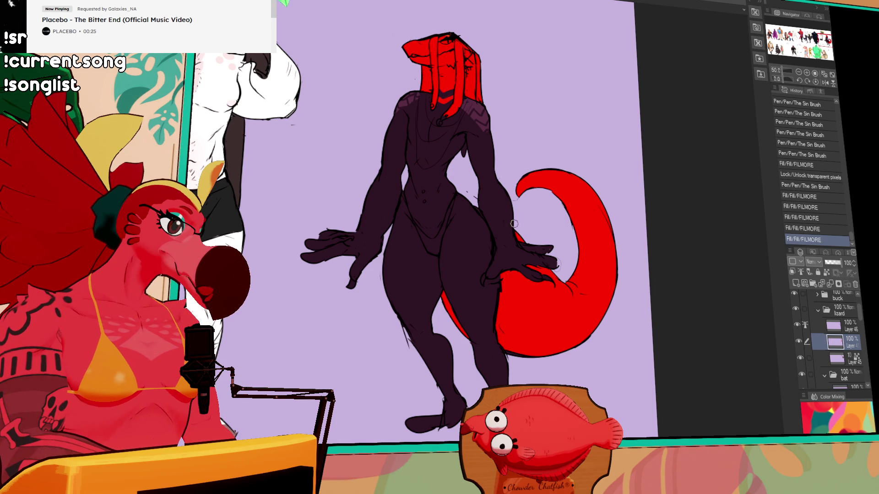
Step: Auto-select the red tail, including the parts behind the leg
{"action": "key", "text": "w"}
{"action": "left_click", "coordinate": [526, 229]}
{"action": "left_click", "coordinate": [504, 302], "text": "shift"}
{"action": "left_click", "coordinate": [453, 320], "text": "shift"}
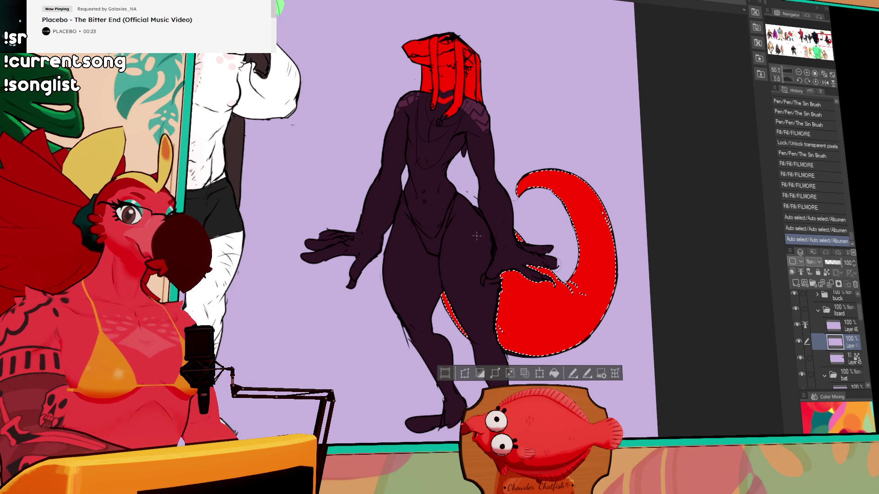
Step: Try red-to-white and pink-to-red gradients across the tail, undoing each
{"action": "left_click_drag", "start_coordinate": [517, 294], "coordinate": [534, 268]}
{"action": "key", "text": "ctrl+z"}
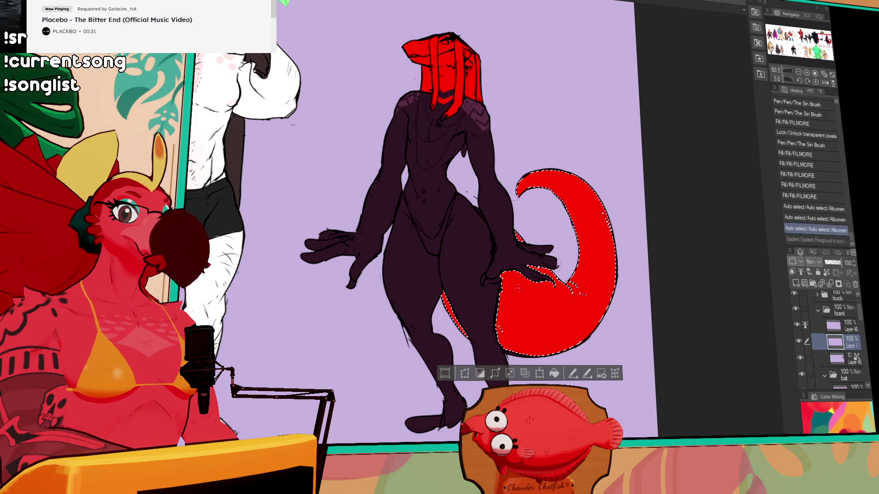
{"action": "left_click_drag", "start_coordinate": [501, 316], "coordinate": [555, 316]}
{"action": "key", "text": "ctrl+z"}
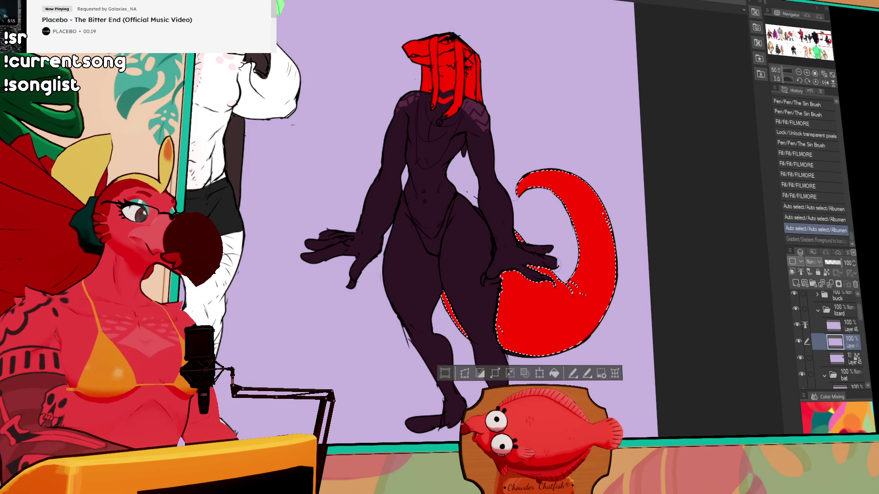
{"action": "left_click_drag", "start_coordinate": [548, 279], "coordinate": [559, 301]}
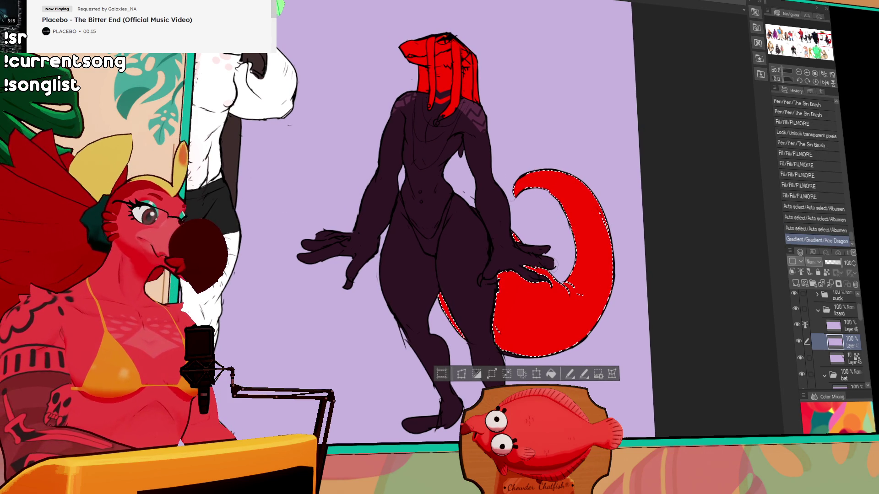
{"action": "left_click_drag", "start_coordinate": [485, 249], "coordinate": [581, 322]}
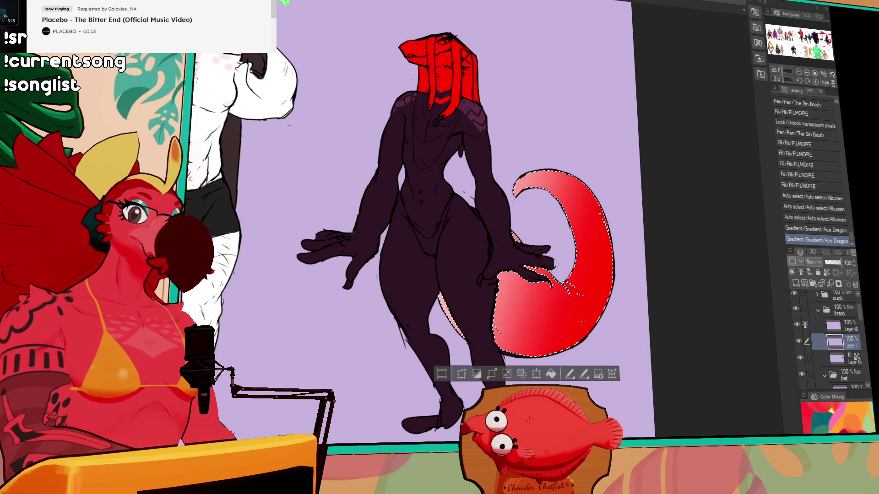
{"action": "key", "text": "ctrl+z"}
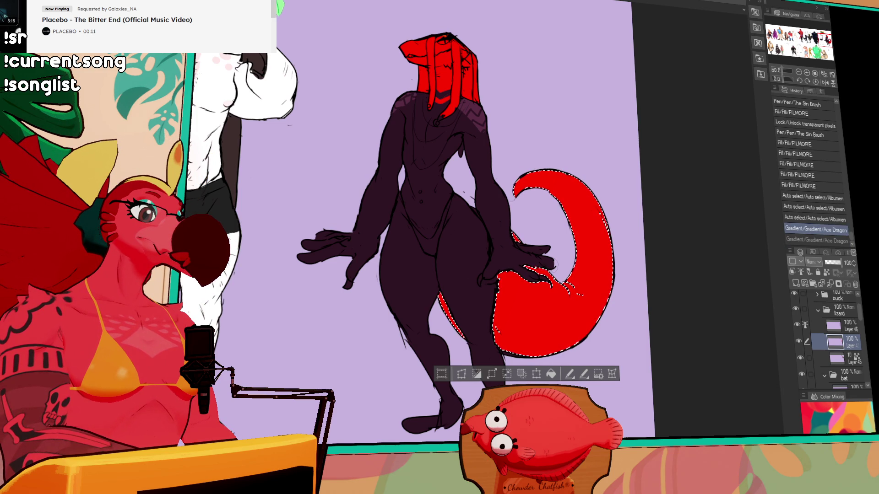
Step: Airbrush pale pink shading onto the lower tail with a large brush, then deselect
{"action": "mouse_move", "coordinate": [481, 238]}
{"action": "left_mouse_down"}
{"action": "mouse_move", "coordinate": [508, 284]}
{"action": "mouse_move", "coordinate": [503, 293]}
{"action": "left_mouse_up"}
{"action": "key", "text": "ctrl+z"}
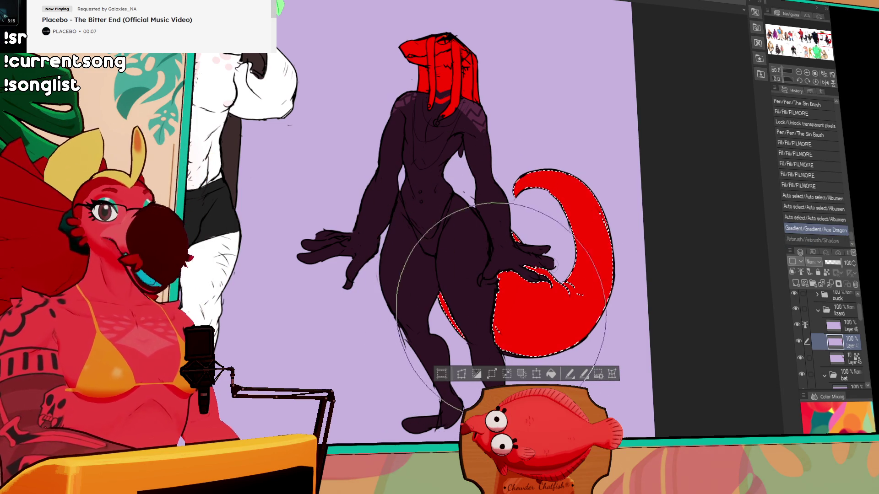
{"action": "mouse_move", "coordinate": [472, 256]}
{"action": "left_mouse_down"}
{"action": "mouse_move", "coordinate": [503, 284]}
{"action": "mouse_move", "coordinate": [524, 252]}
{"action": "mouse_move", "coordinate": [564, 226]}
{"action": "left_mouse_up"}
{"action": "mouse_move", "coordinate": [524, 291]}
{"action": "left_mouse_down"}
{"action": "mouse_move", "coordinate": [513, 274]}
{"action": "mouse_move", "coordinate": [503, 279]}
{"action": "mouse_move", "coordinate": [508, 270]}
{"action": "left_mouse_up"}
{"action": "key", "text": "ctrl+d"}
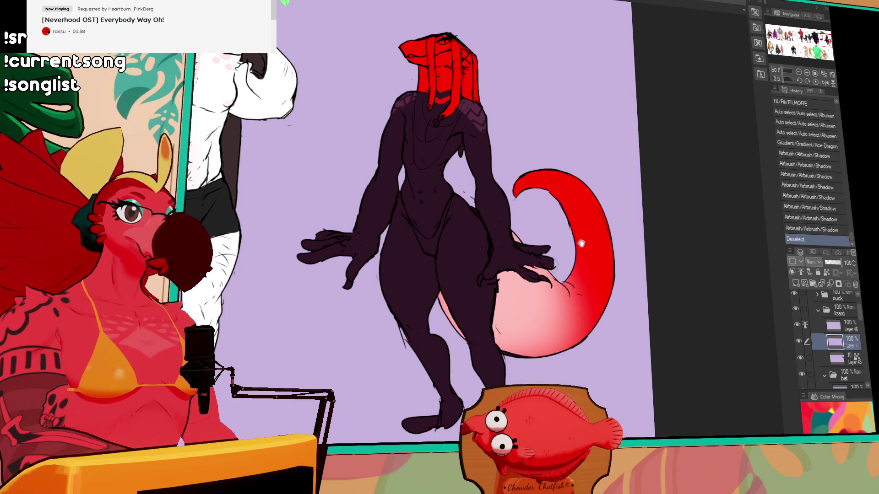
{"action": "left_click_drag", "start_coordinate": [581, 215], "coordinate": [593, 313]}
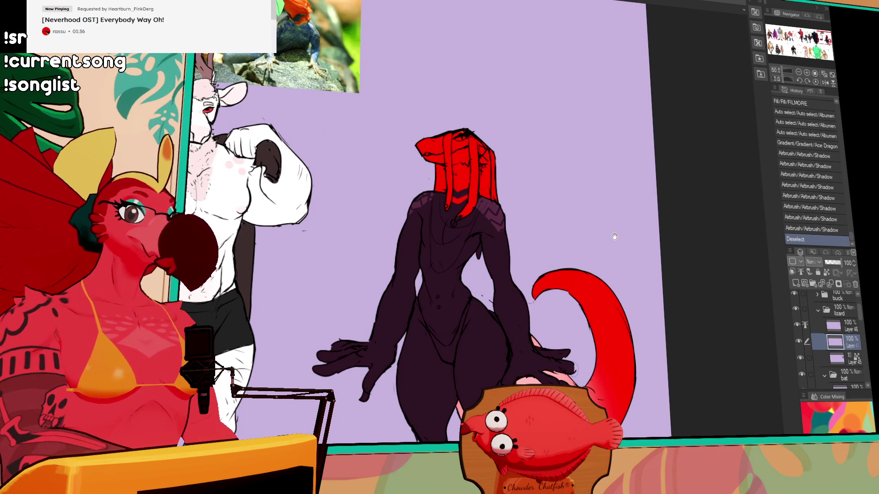
Step: Ink short collar and ring strokes at the neck, undoing and redoing to refine them
{"action": "left_click_drag", "start_coordinate": [446, 197], "coordinate": [456, 205]}
{"action": "key", "text": "ctrl+z"}
{"action": "key", "text": "ctrl+z"}
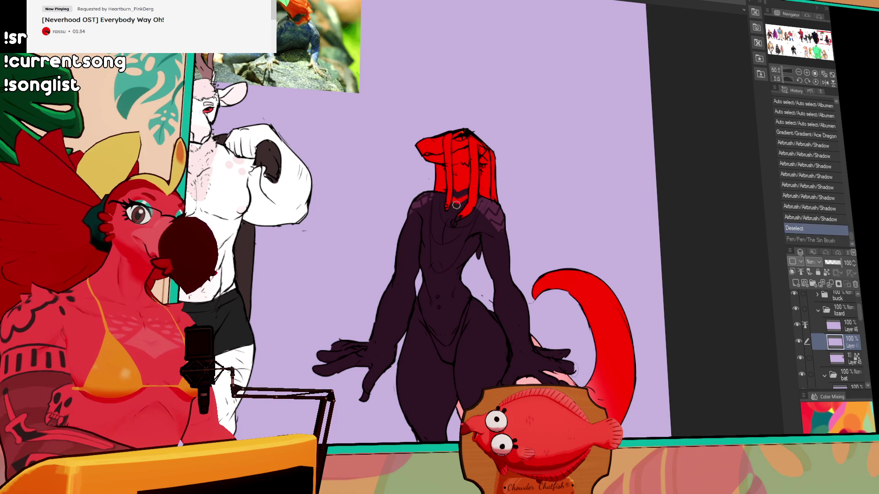
{"action": "key", "text": "ctrl+y"}
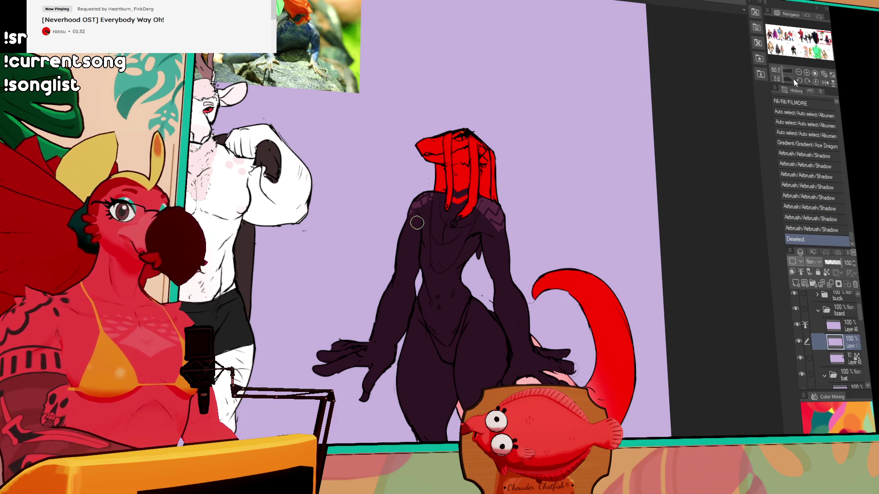
{"action": "scroll", "coordinate": [453, 213], "scroll_direction": "up", "scroll_amount": 4}
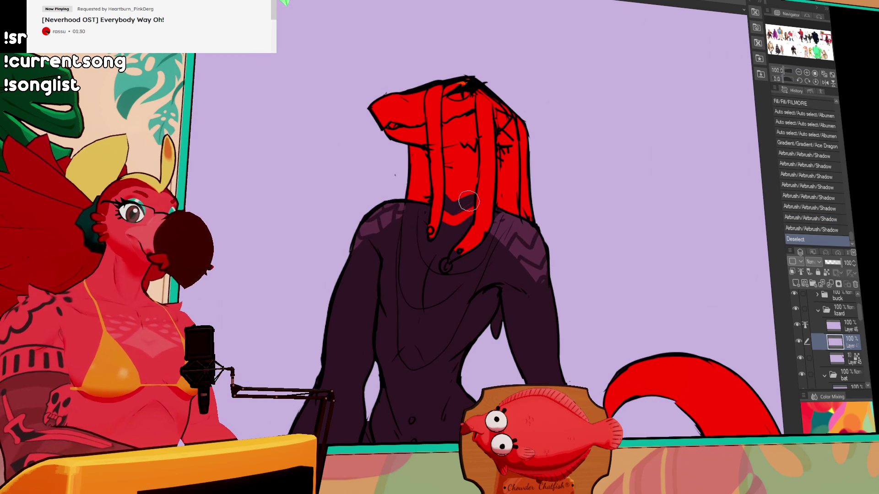
{"action": "mouse_move", "coordinate": [453, 213]}
{"action": "left_mouse_down"}
{"action": "mouse_move", "coordinate": [461, 207]}
{"action": "mouse_move", "coordinate": [442, 219]}
{"action": "mouse_move", "coordinate": [475, 211]}
{"action": "left_mouse_up"}
{"action": "key", "text": "ctrl+z"}
{"action": "key", "text": "ctrl+z"}
{"action": "mouse_move", "coordinate": [473, 215]}
{"action": "left_mouse_down"}
{"action": "mouse_move", "coordinate": [456, 254]}
{"action": "mouse_move", "coordinate": [467, 244]}
{"action": "left_mouse_up"}
{"action": "key", "text": "ctrl+z"}
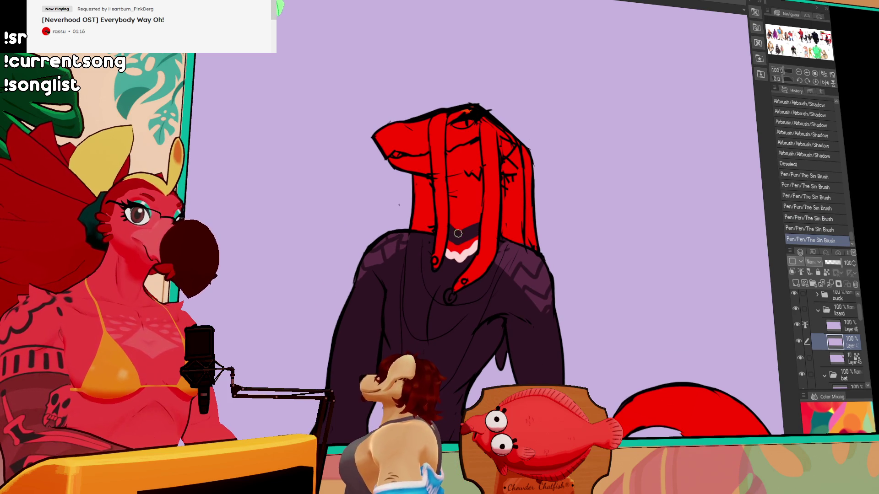
{"action": "key", "text": "ctrl+z"}
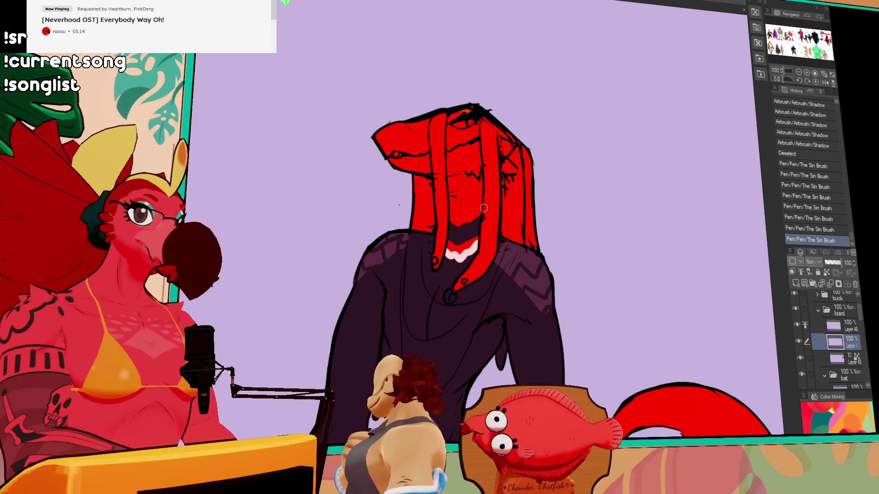
{"action": "key", "text": "ctrl+y"}
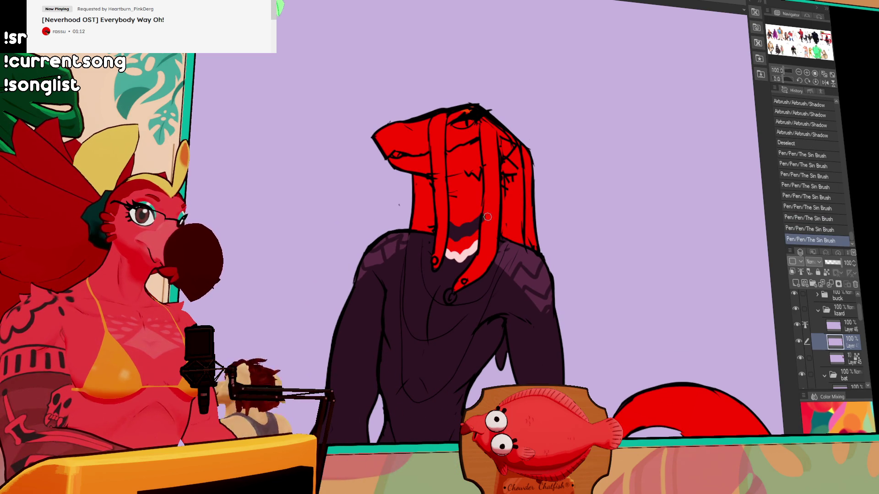
Step: On Layer 46, erase and redraw the head lines and add small strokes near the shoulder
{"action": "left_click_drag", "start_coordinate": [591, 149], "coordinate": [577, 162]}
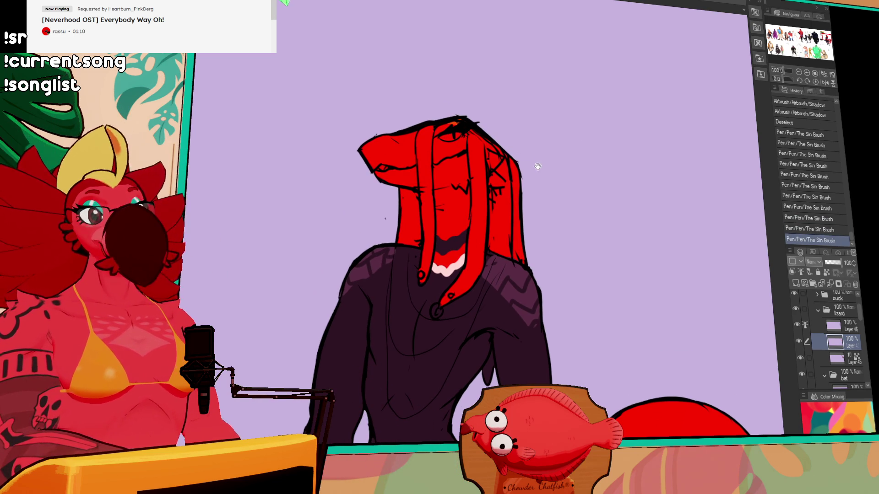
{"action": "left_click_drag", "start_coordinate": [440, 131], "coordinate": [451, 126]}
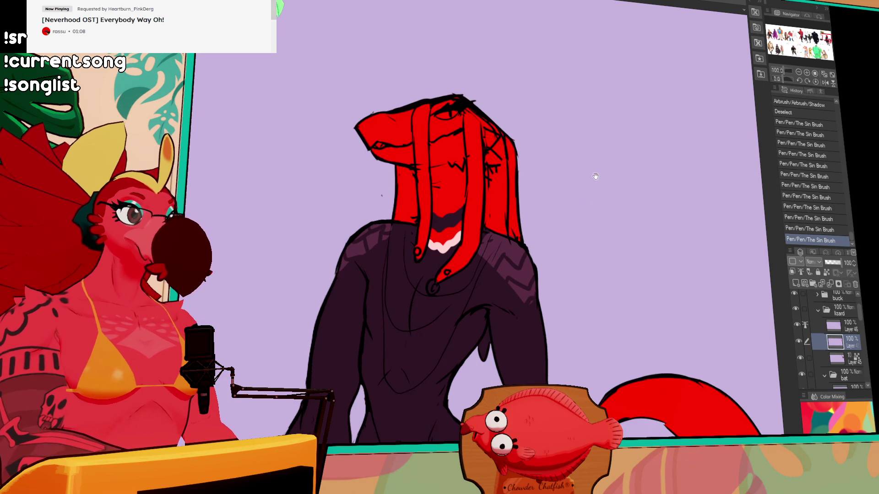
{"action": "left_click_drag", "start_coordinate": [517, 117], "coordinate": [514, 95]}
{"action": "key", "text": "alt+bracketright"}
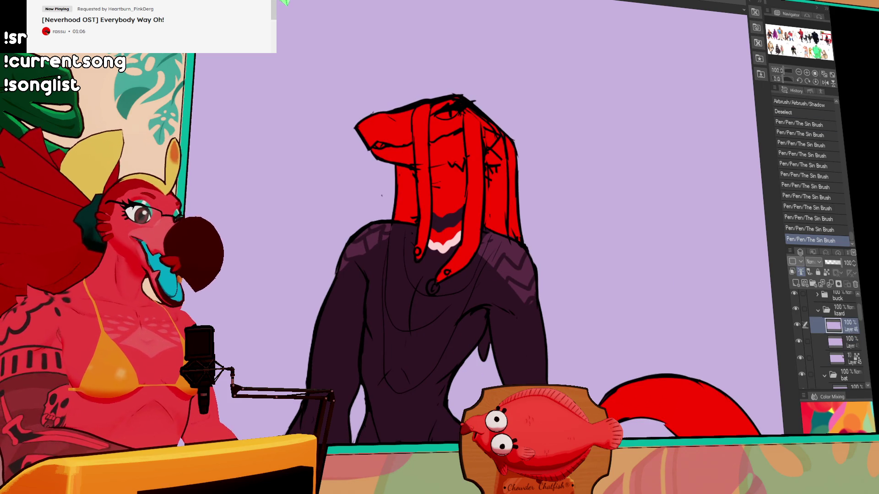
{"action": "left_click_drag", "start_coordinate": [484, 201], "coordinate": [495, 221]}
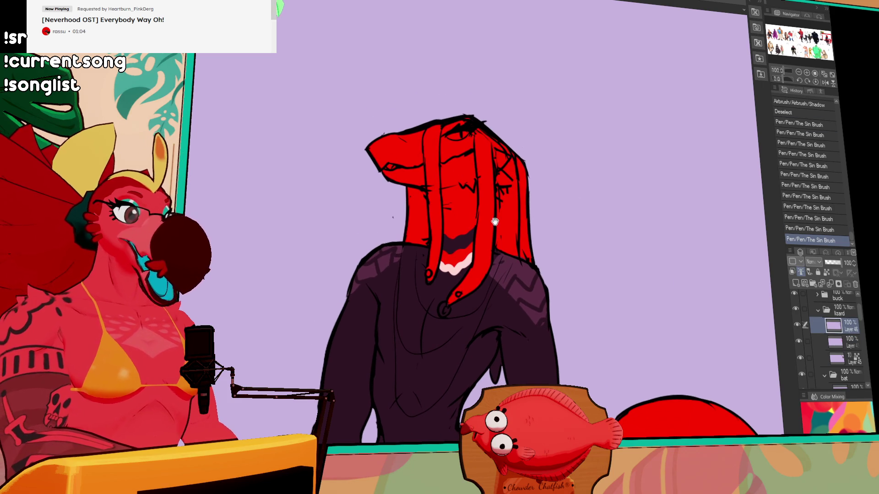
{"action": "left_click_drag", "start_coordinate": [426, 168], "coordinate": [427, 192]}
{"action": "left_click_drag", "start_coordinate": [425, 151], "coordinate": [426, 193]}
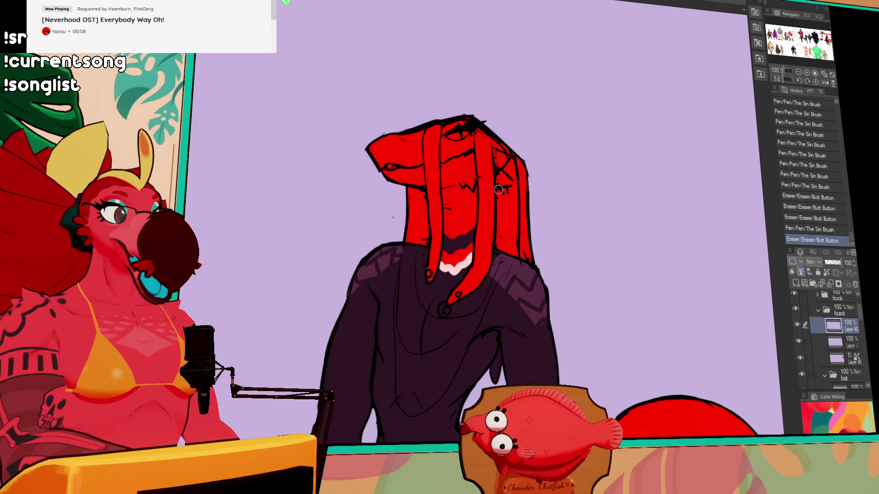
{"action": "mouse_move", "coordinate": [505, 195]}
{"action": "left_mouse_down"}
{"action": "mouse_move", "coordinate": [515, 192]}
{"action": "mouse_move", "coordinate": [528, 267]}
{"action": "left_mouse_up"}
{"action": "left_click_drag", "start_coordinate": [529, 269], "coordinate": [530, 270]}
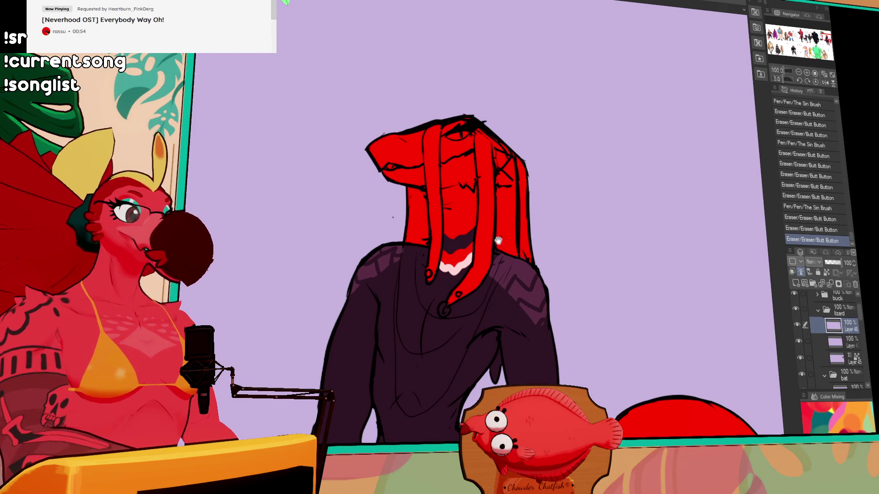
{"action": "left_click_drag", "start_coordinate": [498, 240], "coordinate": [574, 209]}
{"action": "left_click_drag", "start_coordinate": [467, 209], "coordinate": [442, 242]}
Step: Add small pen dabs and a short ink stroke on the jacket's right shoulder
{"action": "left_click", "coordinate": [461, 227]}
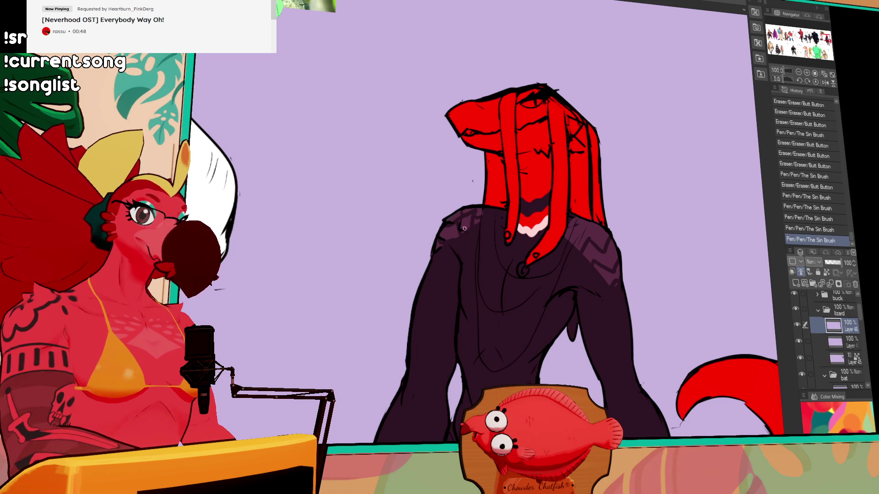
{"action": "mouse_move", "coordinate": [628, 225]}
{"action": "left_mouse_down"}
{"action": "mouse_move", "coordinate": [618, 203]}
{"action": "mouse_move", "coordinate": [597, 210]}
{"action": "mouse_move", "coordinate": [598, 245]}
{"action": "mouse_move", "coordinate": [609, 246]}
{"action": "mouse_move", "coordinate": [545, 209]}
{"action": "mouse_move", "coordinate": [585, 212]}
{"action": "mouse_move", "coordinate": [572, 180]}
{"action": "left_mouse_up"}
{"action": "left_click", "coordinate": [544, 208]}
{"action": "left_click", "coordinate": [549, 208]}
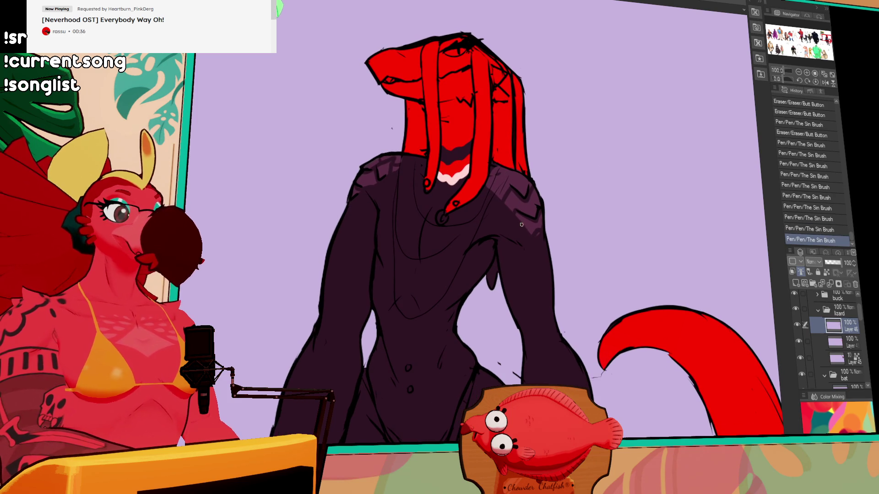
{"action": "left_click_drag", "start_coordinate": [523, 223], "coordinate": [535, 234]}
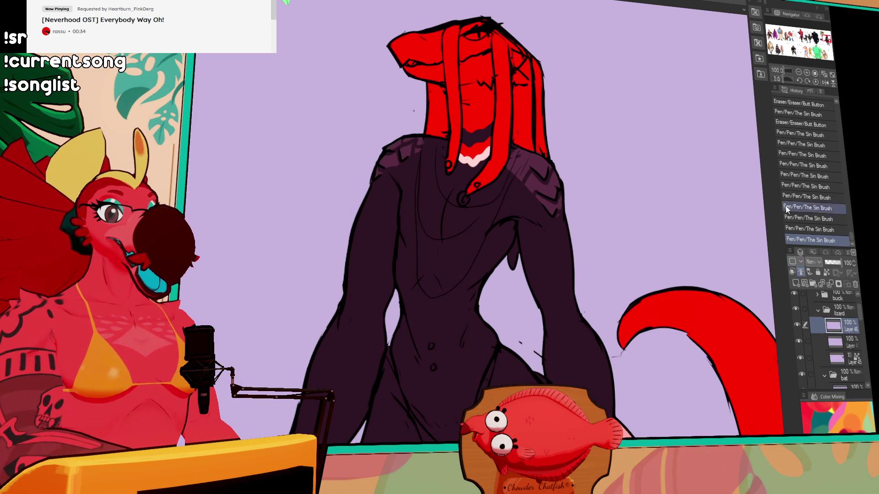
Step: Add a small white stroke at the hair's edge, then toggle Layer 46 to compare
{"action": "mouse_move", "coordinate": [662, 195]}
{"action": "left_mouse_down"}
{"action": "mouse_move", "coordinate": [681, 419]}
{"action": "mouse_move", "coordinate": [695, 351]}
{"action": "mouse_move", "coordinate": [731, 285]}
{"action": "left_mouse_up"}
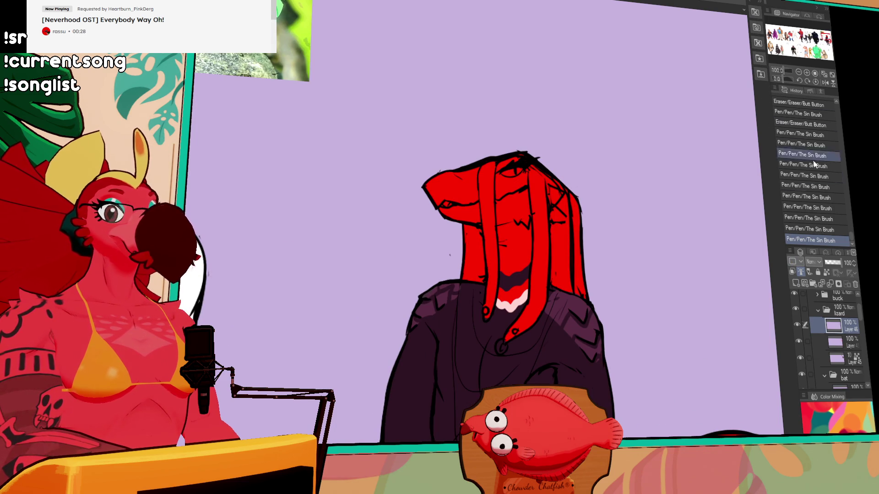
{"action": "left_click", "coordinate": [847, 344]}
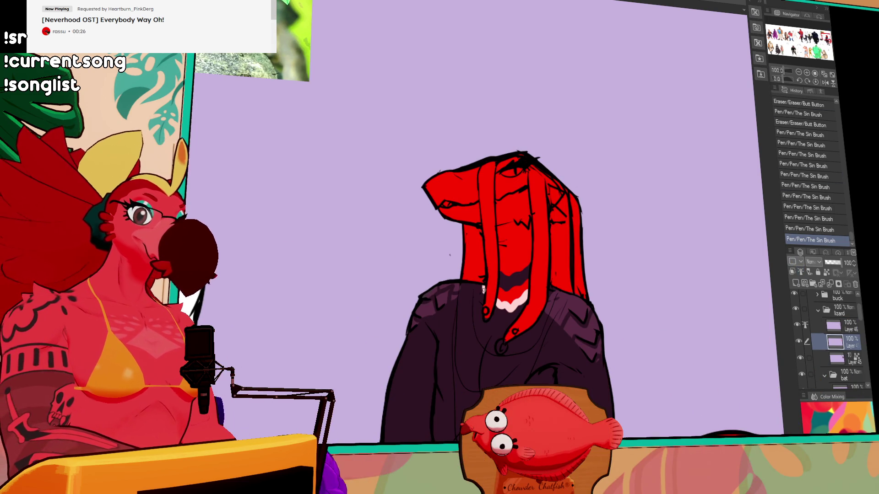
{"action": "left_click_drag", "start_coordinate": [483, 294], "coordinate": [482, 285]}
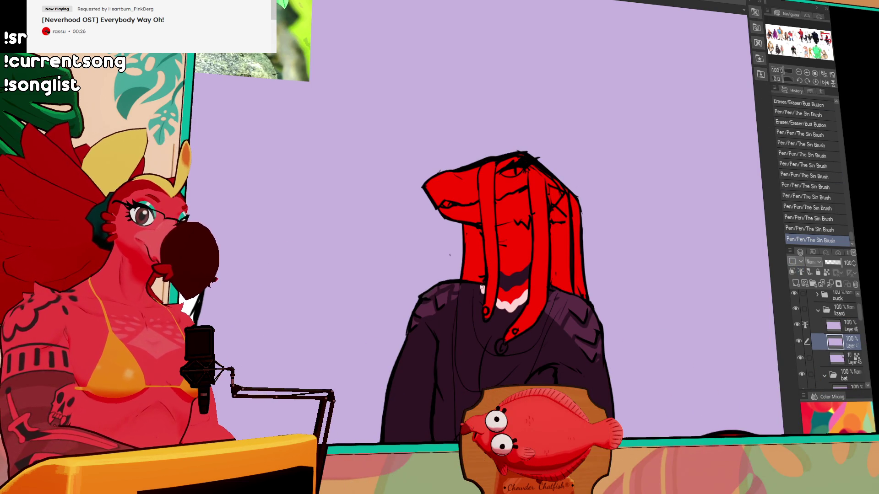
{"action": "left_click", "coordinate": [848, 329]}
{"action": "left_click", "coordinate": [796, 325]}
{"action": "left_click", "coordinate": [796, 325]}
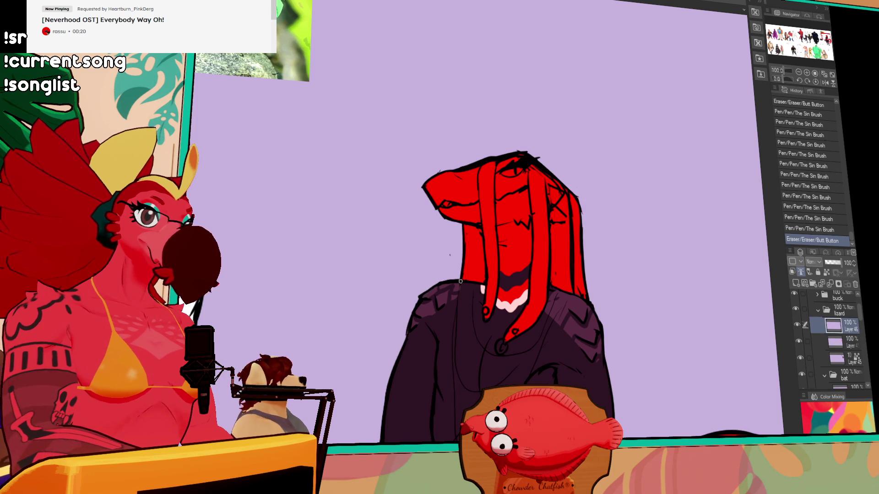
Step: Erase and redraw tiny bits of linework on the hair and head
{"action": "left_click_drag", "start_coordinate": [474, 284], "coordinate": [471, 282]}
{"action": "mouse_move", "coordinate": [472, 282]}
{"action": "left_mouse_down"}
{"action": "mouse_move", "coordinate": [464, 283]}
{"action": "mouse_move", "coordinate": [486, 272]}
{"action": "left_mouse_up"}
{"action": "left_click_drag", "start_coordinate": [578, 191], "coordinate": [580, 189]}
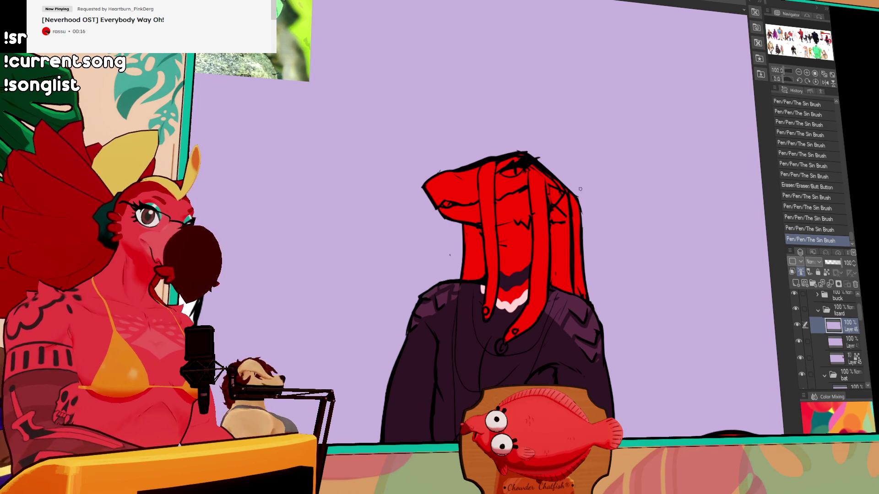
{"action": "left_click_drag", "start_coordinate": [584, 266], "coordinate": [589, 268]}
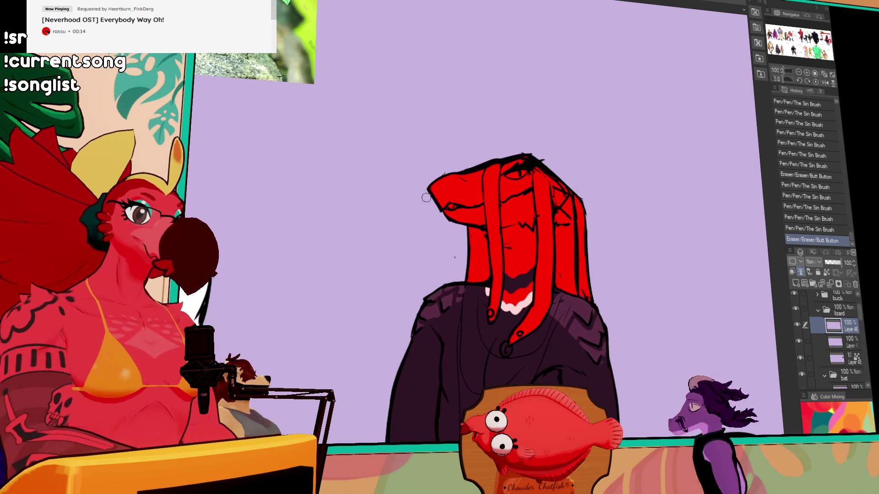
{"action": "left_click_drag", "start_coordinate": [429, 178], "coordinate": [428, 177]}
{"action": "left_click_drag", "start_coordinate": [427, 177], "coordinate": [428, 179]}
{"action": "left_click_drag", "start_coordinate": [452, 243], "coordinate": [453, 246]}
{"action": "left_click_drag", "start_coordinate": [453, 245], "coordinate": [455, 247]}
Step: On the layer below Layer 46, place a dark pen mark on the head
{"action": "mouse_move", "coordinate": [591, 256]}
{"action": "left_mouse_down"}
{"action": "mouse_move", "coordinate": [582, 202]}
{"action": "mouse_move", "coordinate": [538, 170]}
{"action": "left_mouse_up"}
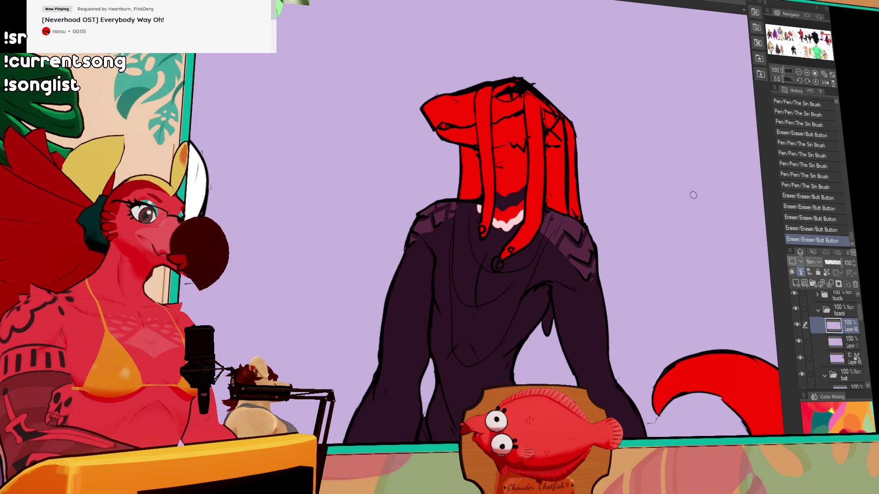
{"action": "key", "text": "alt+bracketleft"}
{"action": "left_click", "coordinate": [504, 105]}
{"action": "key", "text": "ctrl+z"}
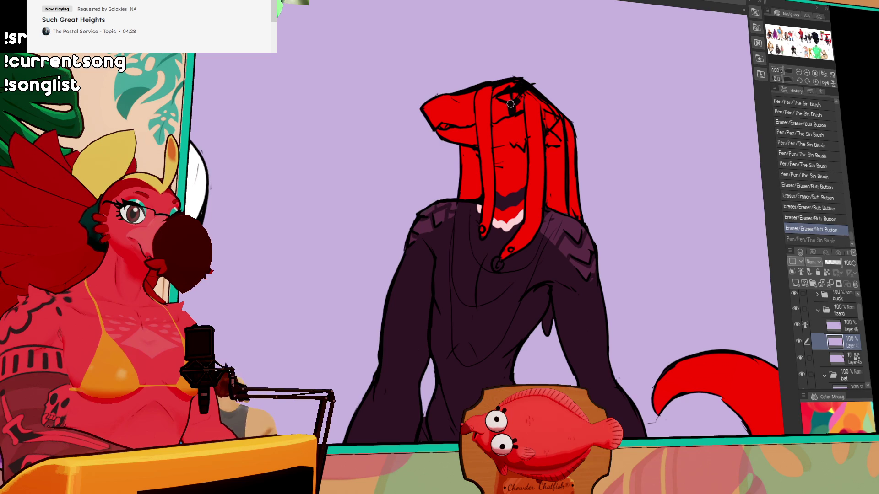
{"action": "key", "text": "ctrl+y"}
Step: Add more small dark pen marks atop the red head between the hanging strands
{"action": "left_click", "coordinate": [520, 98]}
{"action": "left_click", "coordinate": [503, 104]}
{"action": "key", "text": "ctrl+z"}
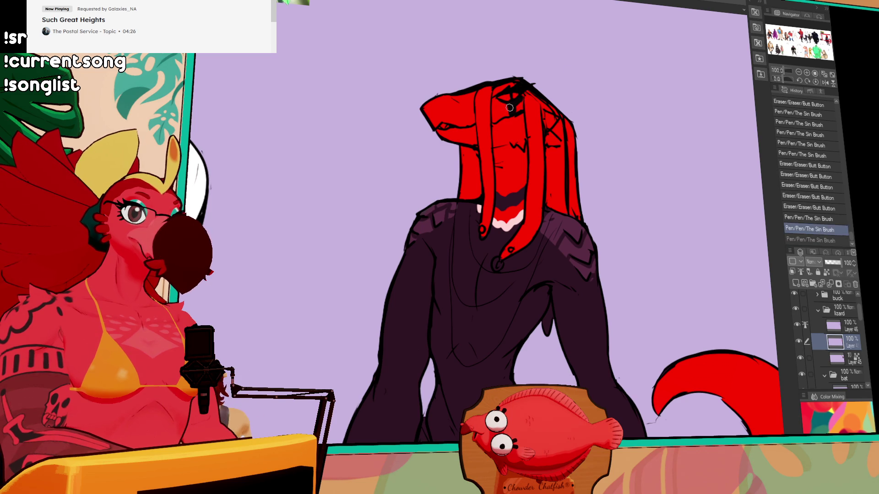
{"action": "left_click", "coordinate": [506, 106]}
{"action": "left_click", "coordinate": [523, 96]}
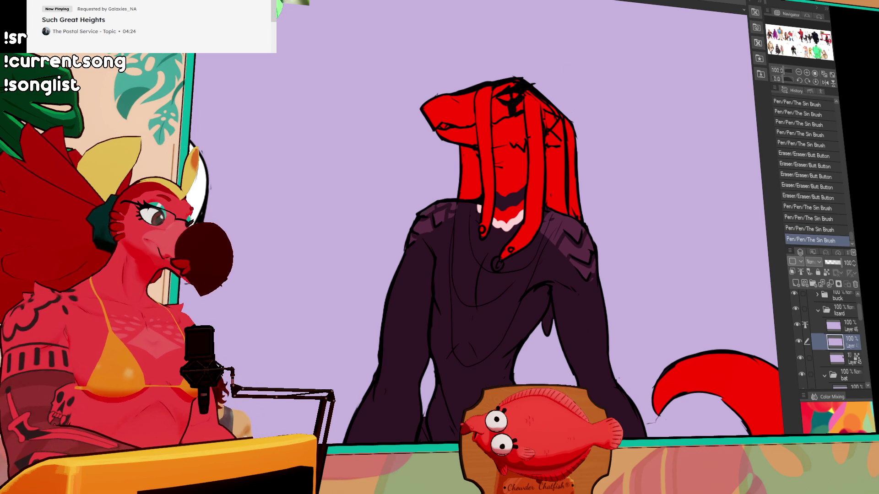
{"action": "left_click_drag", "start_coordinate": [262, 136], "coordinate": [361, 349]}
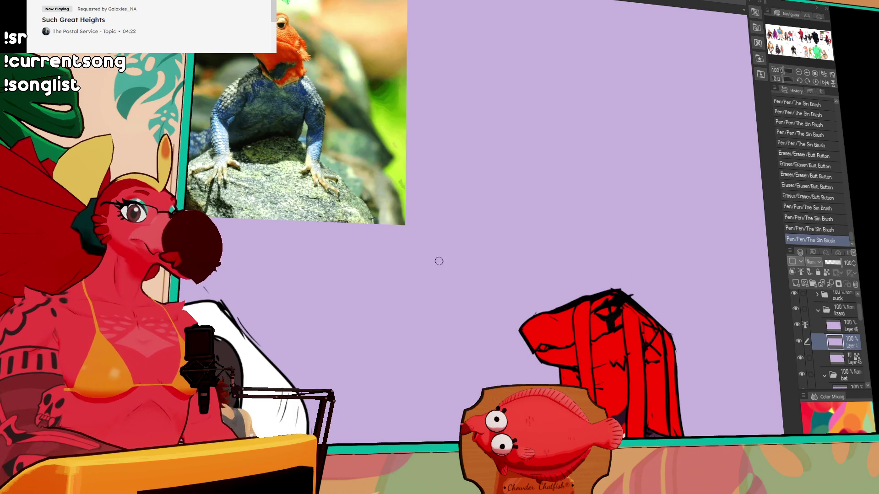
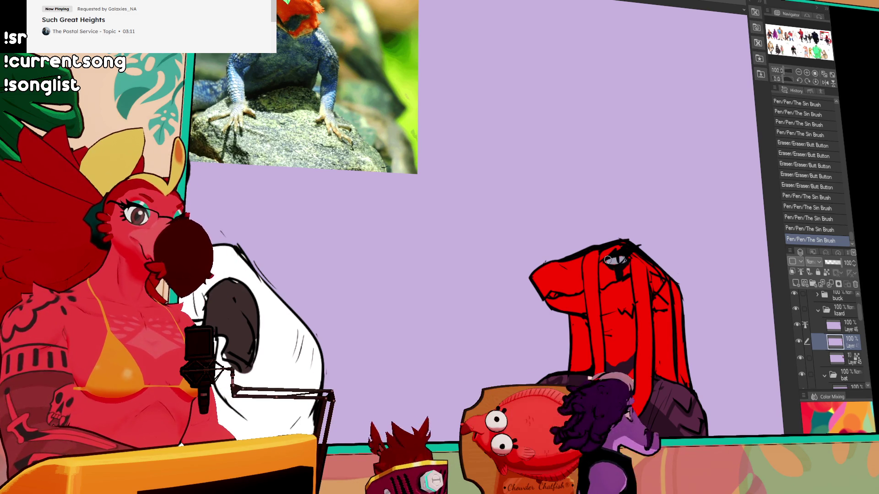
Step: Refine the lines near the lizard's eye, filling a small gap and adding strokes around it
{"action": "left_click_drag", "start_coordinate": [608, 262], "coordinate": [625, 262]}
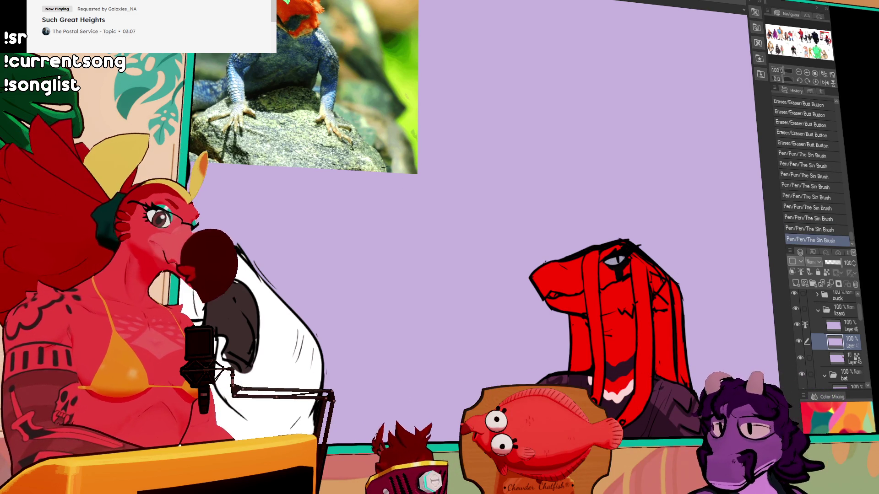
{"action": "left_click", "coordinate": [611, 269]}
{"action": "mouse_move", "coordinate": [608, 270]}
{"action": "left_mouse_down"}
{"action": "mouse_move", "coordinate": [620, 268]}
{"action": "mouse_move", "coordinate": [617, 274]}
{"action": "mouse_move", "coordinate": [607, 212]}
{"action": "mouse_move", "coordinate": [580, 199]}
{"action": "left_mouse_up"}
{"action": "left_click_drag", "start_coordinate": [582, 198], "coordinate": [590, 192]}
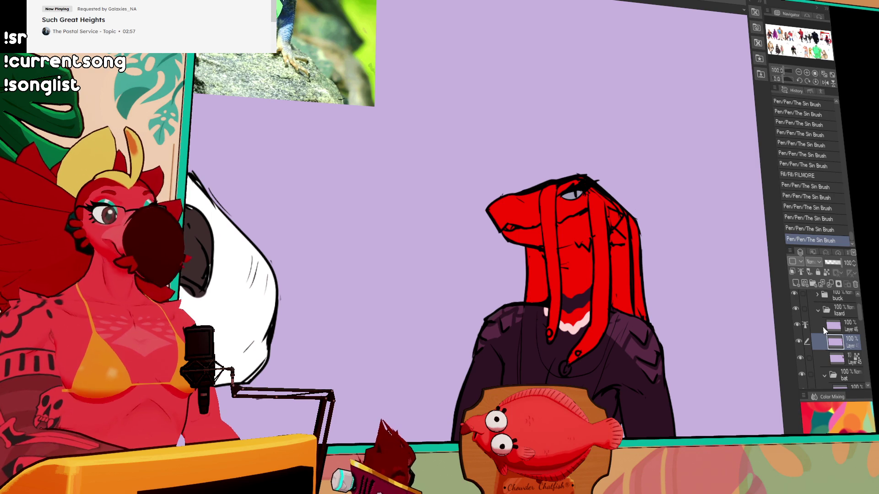
Step: On Layer 46, redraw a stroke along the lizard's outline, undoing and redoing it
{"action": "left_click", "coordinate": [842, 326]}
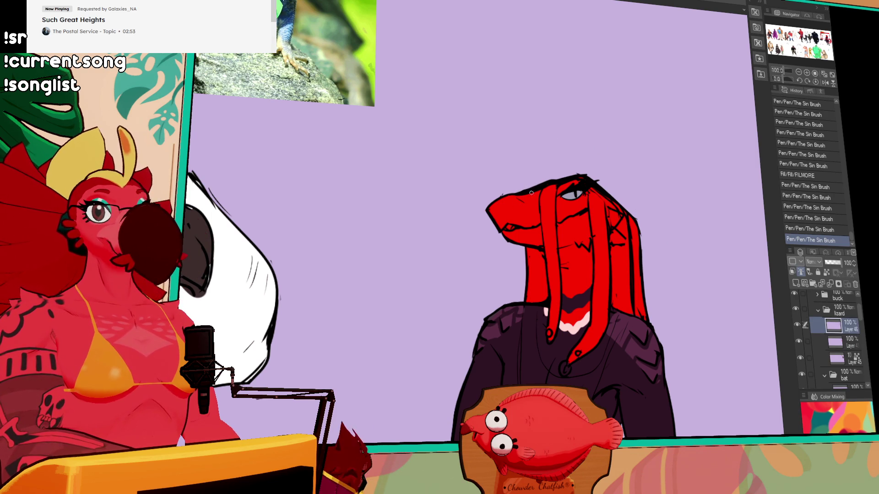
{"action": "left_click_drag", "start_coordinate": [637, 264], "coordinate": [615, 211]}
{"action": "key", "text": "ctrl+z"}
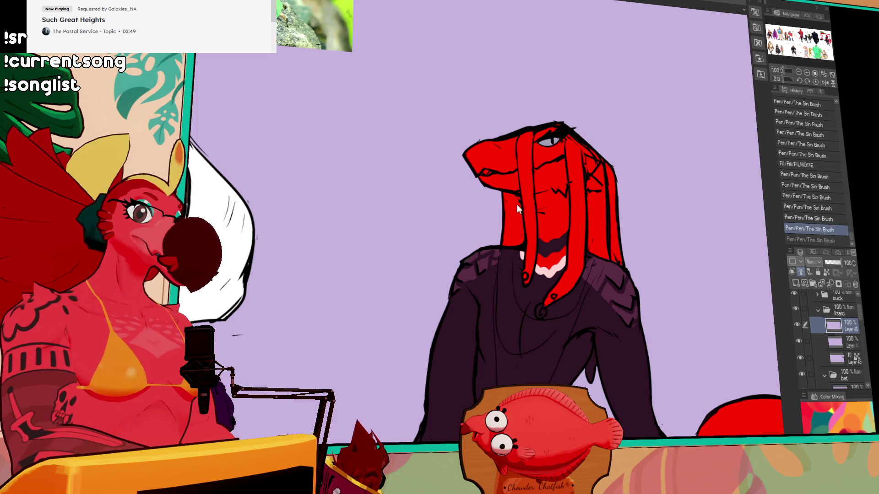
{"action": "left_click_drag", "start_coordinate": [516, 204], "coordinate": [519, 246]}
{"action": "key", "text": "ctrl+z"}
{"action": "key", "text": "ctrl+y"}
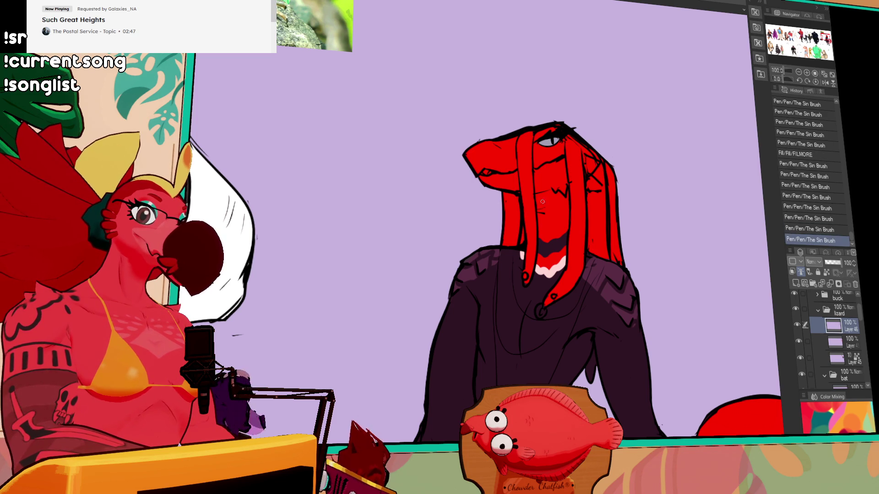
{"action": "left_click_drag", "start_coordinate": [638, 203], "coordinate": [640, 201]}
Step: Adjust a line on the lizard's head, comparing it with undo and redo before keeping it
{"action": "mouse_move", "coordinate": [595, 175]}
{"action": "left_mouse_down"}
{"action": "mouse_move", "coordinate": [601, 189]}
{"action": "mouse_move", "coordinate": [590, 192]}
{"action": "mouse_move", "coordinate": [600, 186]}
{"action": "mouse_move", "coordinate": [587, 173]}
{"action": "left_mouse_up"}
{"action": "key", "text": "ctrl+z"}
{"action": "key", "text": "ctrl+z"}
{"action": "key", "text": "ctrl+z"}
{"action": "key", "text": "ctrl+y"}
{"action": "key", "text": "ctrl+z"}
{"action": "key", "text": "ctrl+y"}
{"action": "key", "text": "ctrl+z"}
{"action": "key", "text": "ctrl+y"}
Step: Erase stray marks on the lizard's head, redraw a head line and add neck line details
{"action": "mouse_move", "coordinate": [586, 174]}
{"action": "left_mouse_down"}
{"action": "mouse_move", "coordinate": [594, 164]}
{"action": "mouse_move", "coordinate": [586, 151]}
{"action": "mouse_move", "coordinate": [595, 163]}
{"action": "mouse_move", "coordinate": [589, 170]}
{"action": "mouse_move", "coordinate": [598, 162]}
{"action": "mouse_move", "coordinate": [586, 169]}
{"action": "left_mouse_up"}
{"action": "mouse_move", "coordinate": [587, 170]}
{"action": "left_mouse_down"}
{"action": "mouse_move", "coordinate": [582, 155]}
{"action": "mouse_move", "coordinate": [585, 185]}
{"action": "left_mouse_up"}
{"action": "left_click_drag", "start_coordinate": [577, 138], "coordinate": [576, 154]}
{"action": "left_click_drag", "start_coordinate": [572, 192], "coordinate": [578, 198]}
{"action": "left_click_drag", "start_coordinate": [573, 196], "coordinate": [595, 191]}
{"action": "mouse_move", "coordinate": [583, 223]}
{"action": "left_mouse_down"}
{"action": "mouse_move", "coordinate": [586, 209]}
{"action": "mouse_move", "coordinate": [598, 271]}
{"action": "mouse_move", "coordinate": [566, 251]}
{"action": "mouse_move", "coordinate": [536, 293]}
{"action": "left_mouse_up"}
Step: Add small Sin Brush strokes on the lizard's side and mouth line detail
{"action": "scroll", "coordinate": [566, 250], "scroll_direction": "down", "scroll_amount": 5}
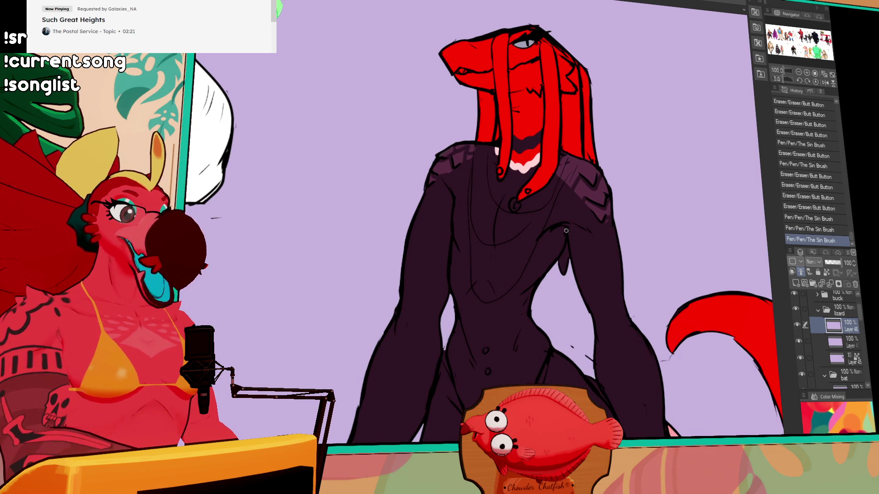
{"action": "left_click_drag", "start_coordinate": [598, 218], "coordinate": [603, 246]}
{"action": "scroll", "coordinate": [616, 225], "scroll_direction": "up", "scroll_amount": 2}
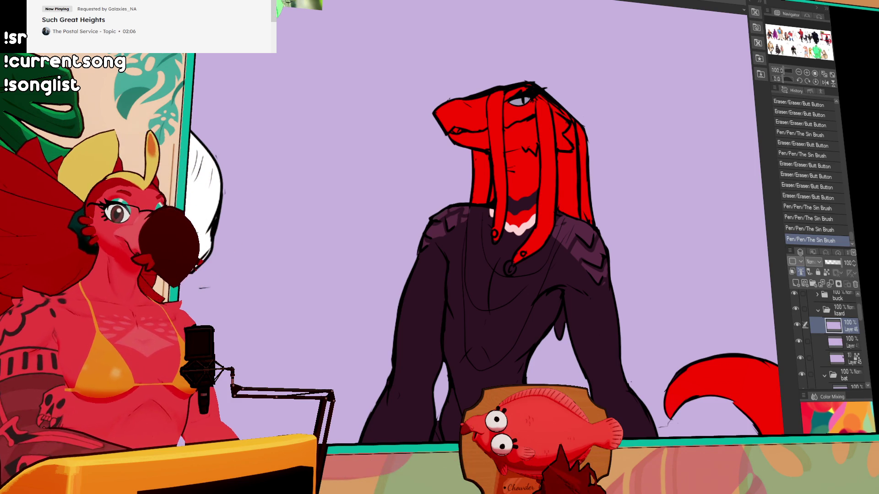
{"action": "left_click_drag", "start_coordinate": [456, 130], "coordinate": [510, 145]}
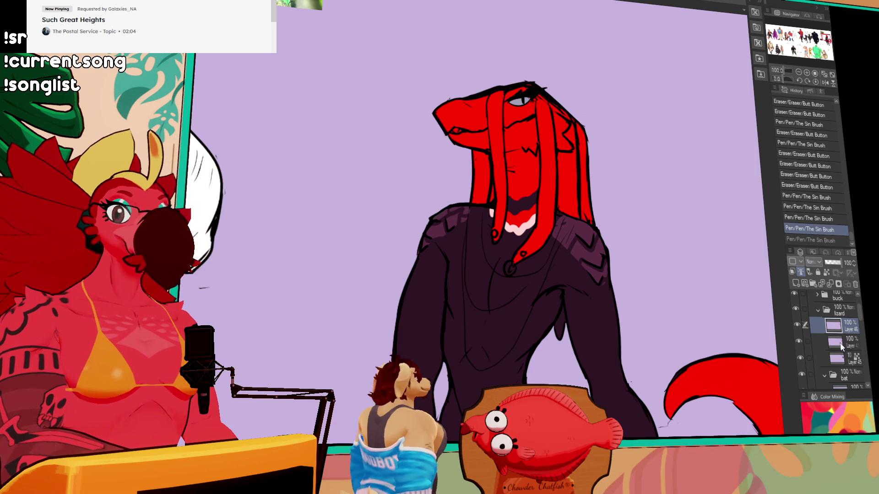
{"action": "key", "text": "ctrl+z"}
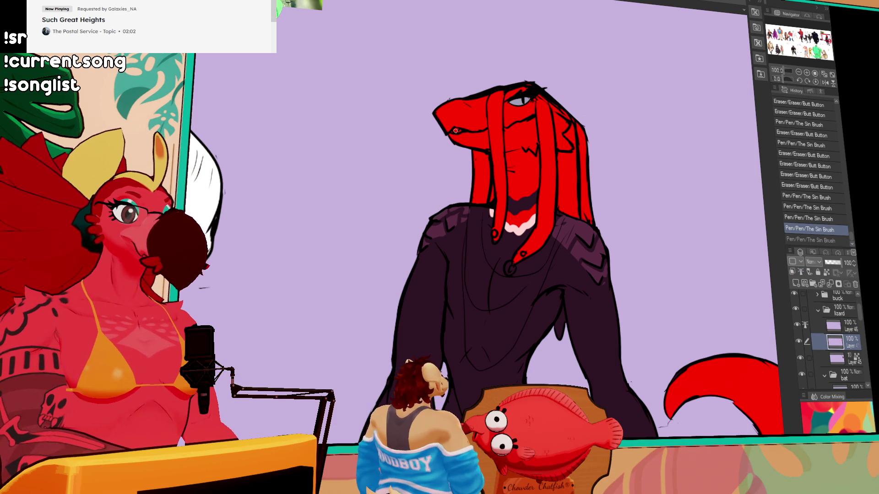
{"action": "key", "text": "ctrl+y"}
{"action": "left_click_drag", "start_coordinate": [468, 118], "coordinate": [472, 121]}
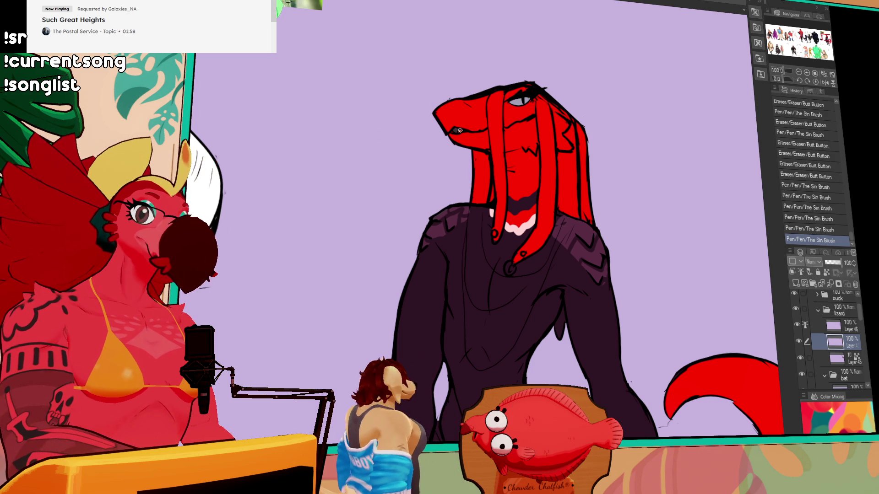
{"action": "left_click_drag", "start_coordinate": [463, 128], "coordinate": [460, 134]}
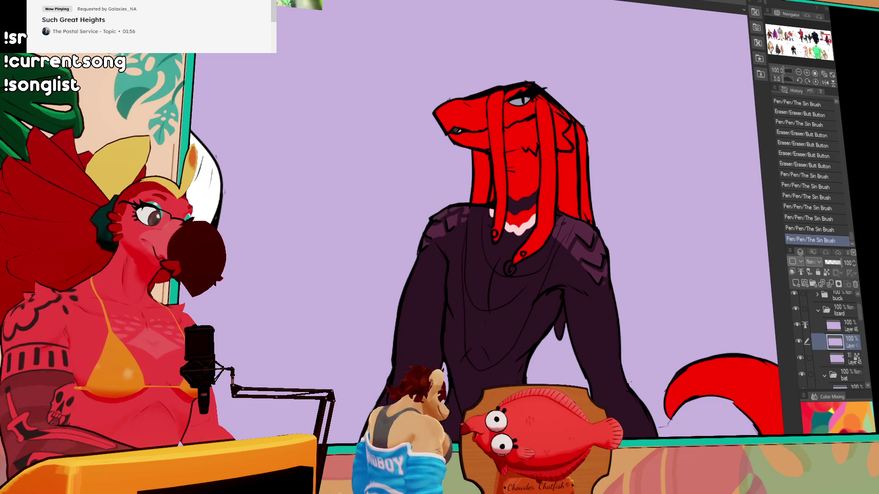
{"action": "left_click_drag", "start_coordinate": [460, 131], "coordinate": [450, 133]}
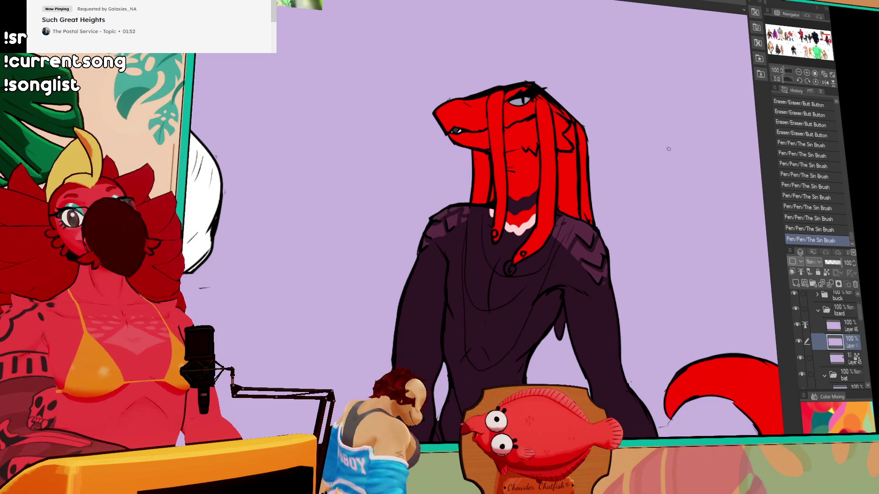
Step: On Layer 46, erase stray small marks on the lizard's face, redoing one erase
{"action": "left_click", "coordinate": [844, 331]}
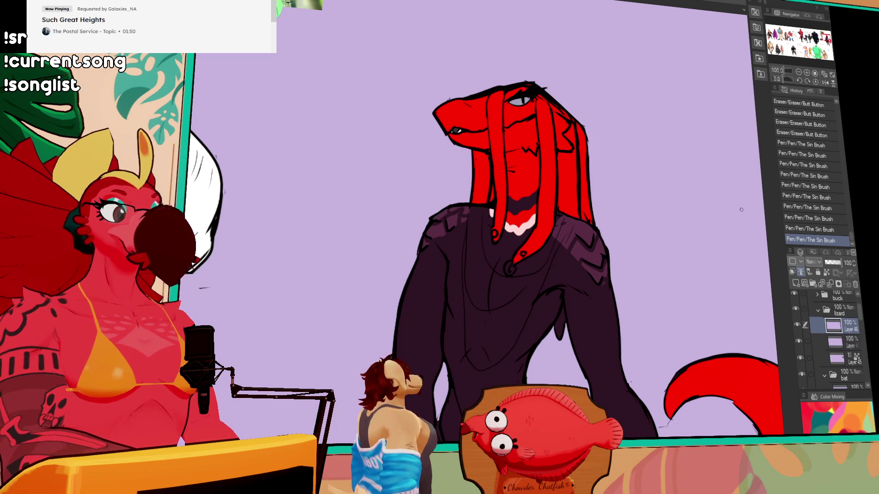
{"action": "mouse_move", "coordinate": [524, 142]}
{"action": "left_mouse_down"}
{"action": "mouse_move", "coordinate": [512, 147]}
{"action": "mouse_move", "coordinate": [538, 132]}
{"action": "left_mouse_up"}
{"action": "left_click_drag", "start_coordinate": [544, 131], "coordinate": [550, 127]}
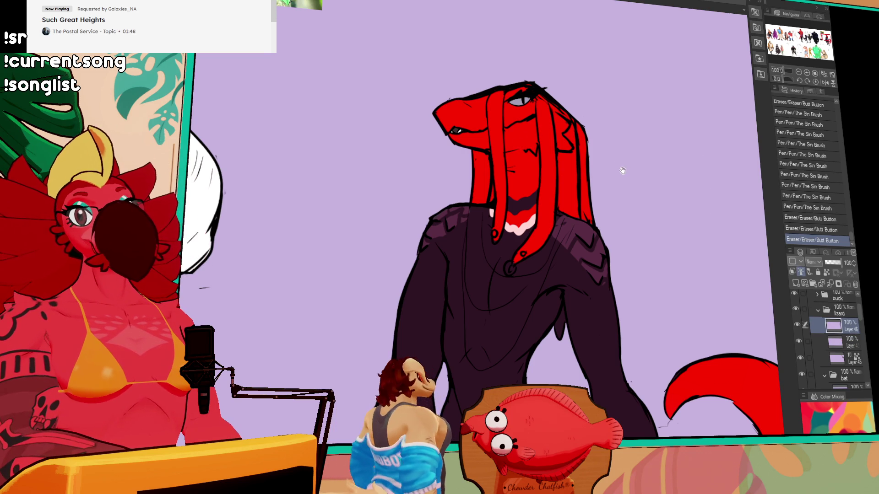
{"action": "left_click_drag", "start_coordinate": [623, 170], "coordinate": [622, 174]}
{"action": "left_click_drag", "start_coordinate": [521, 162], "coordinate": [521, 148]}
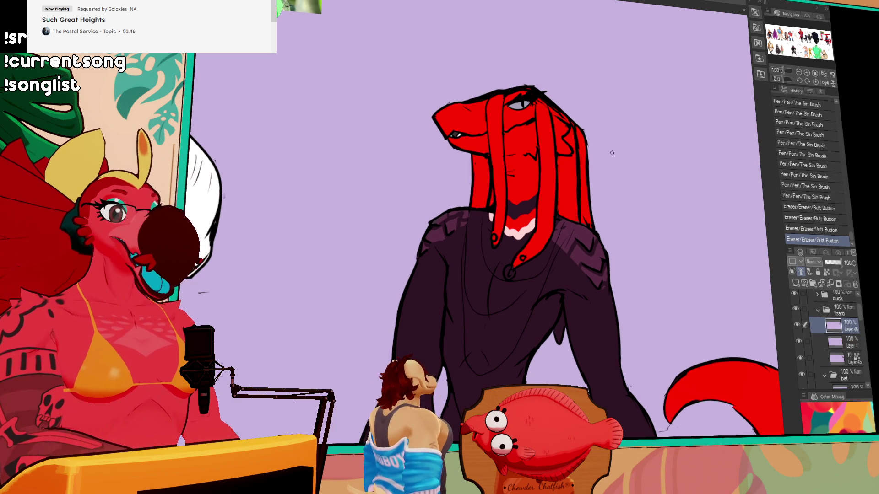
{"action": "key", "text": "ctrl+z"}
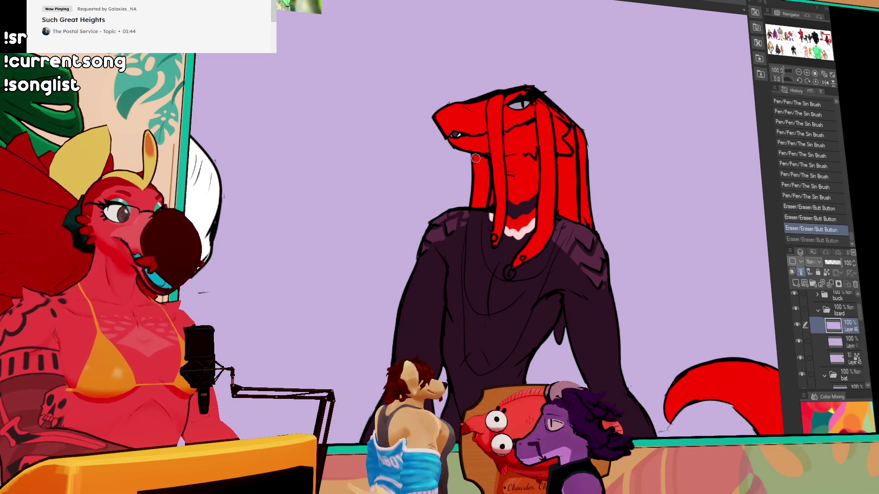
{"action": "left_click_drag", "start_coordinate": [494, 162], "coordinate": [488, 157]}
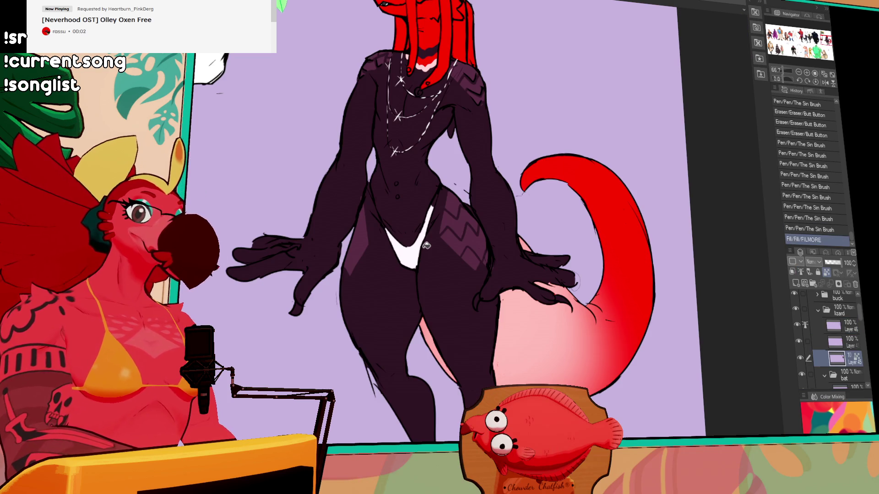
Step: Fill the lizard's thong with pink and paint pink along its left edge
{"action": "key", "text": "ctrl+y"}
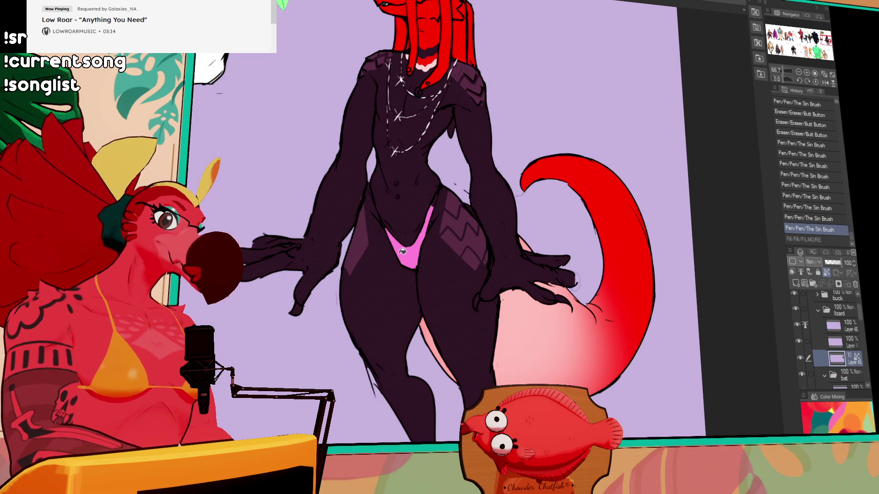
{"action": "key", "text": "ctrl+z"}
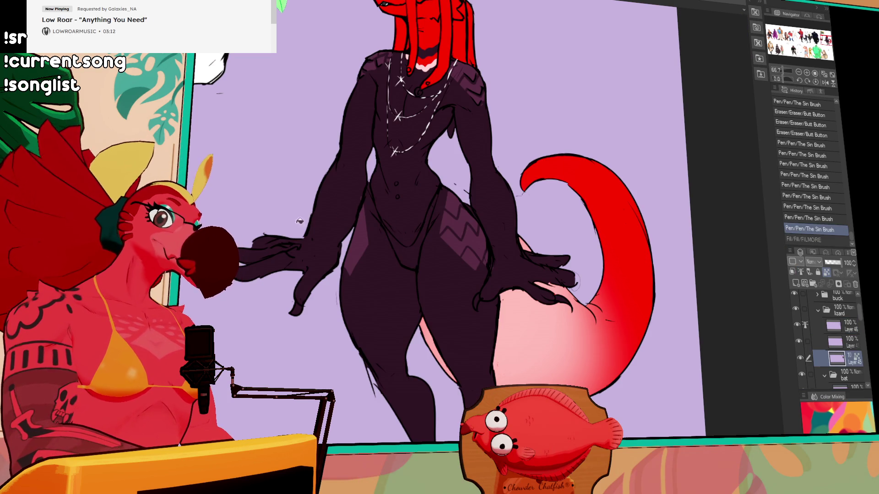
{"action": "left_click", "coordinate": [411, 248]}
{"action": "left_click_drag", "start_coordinate": [376, 205], "coordinate": [388, 239]}
{"action": "key", "text": "ctrl+z"}
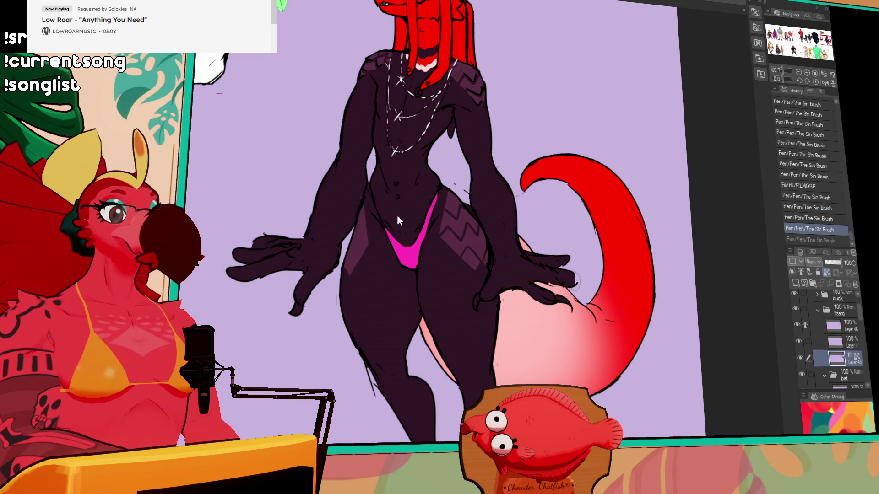
{"action": "left_click_drag", "start_coordinate": [376, 194], "coordinate": [387, 228]}
Step: On Layer 46, make pen touch-ups while panning, undoing and redoing strokes
{"action": "left_click_drag", "start_coordinate": [627, 8], "coordinate": [614, 74]}
{"action": "left_click", "coordinate": [832, 327]}
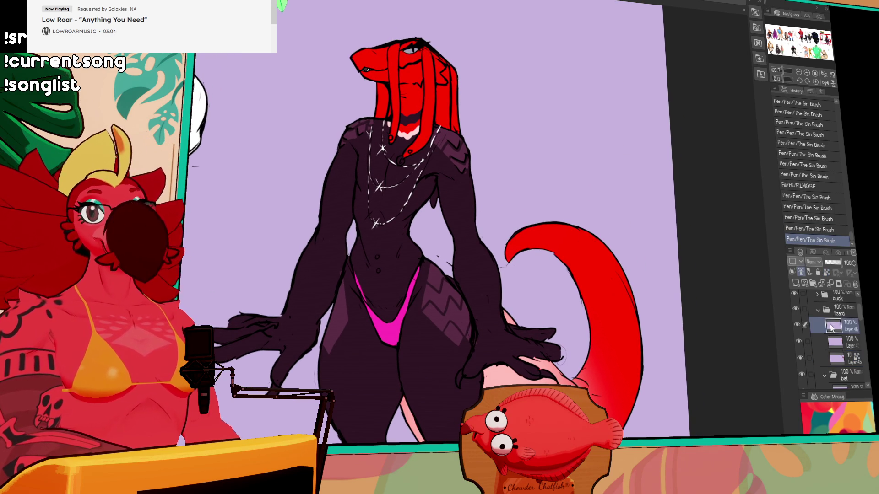
{"action": "left_click_drag", "start_coordinate": [618, 290], "coordinate": [626, 254]}
{"action": "left_click_drag", "start_coordinate": [584, 176], "coordinate": [552, 167]}
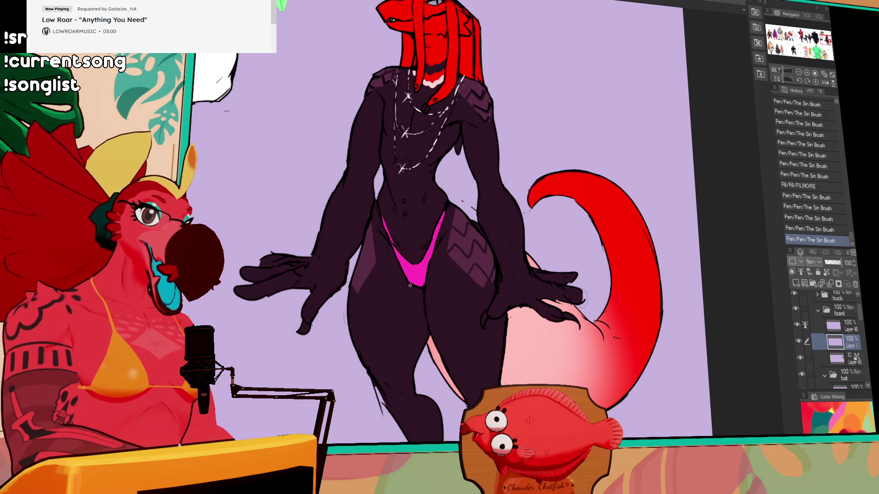
{"action": "key", "text": "ctrl+z"}
{"action": "mouse_move", "coordinate": [409, 284]}
{"action": "left_mouse_down"}
{"action": "mouse_move", "coordinate": [440, 279]}
{"action": "mouse_move", "coordinate": [427, 285]}
{"action": "left_mouse_up"}
{"action": "key", "text": "ctrl+z"}
{"action": "key", "text": "ctrl+z"}
{"action": "key", "text": "ctrl+z"}
{"action": "key", "text": "ctrl+z"}
{"action": "key", "text": "ctrl+y"}
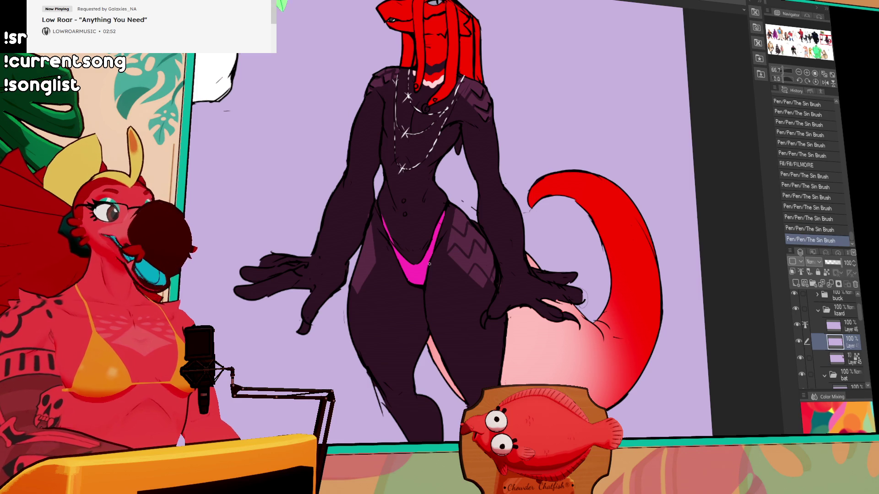
Step: Continue pen edge touch-ups on Layer 46 while panning along the figure, undoing the last stroke
{"action": "mouse_move", "coordinate": [527, 176]}
{"action": "left_mouse_down"}
{"action": "mouse_move", "coordinate": [528, 210]}
{"action": "mouse_move", "coordinate": [573, 212]}
{"action": "mouse_move", "coordinate": [575, 238]}
{"action": "left_mouse_up"}
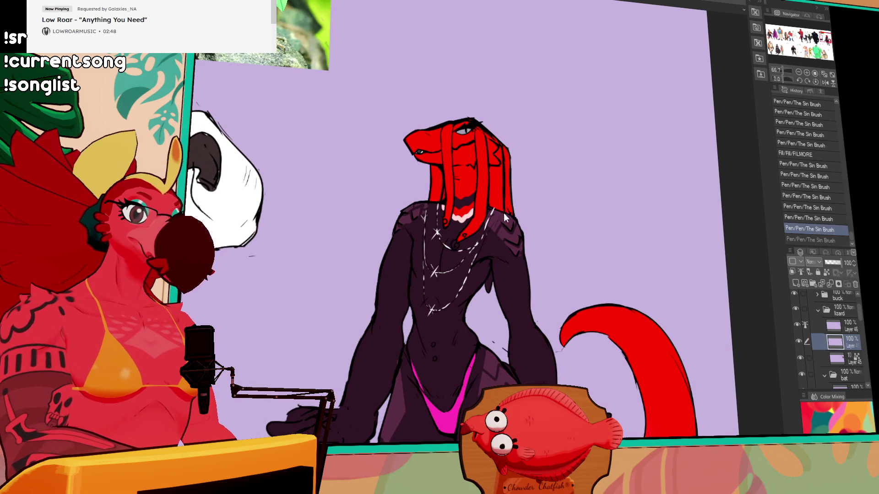
{"action": "key", "text": "ctrl+z"}
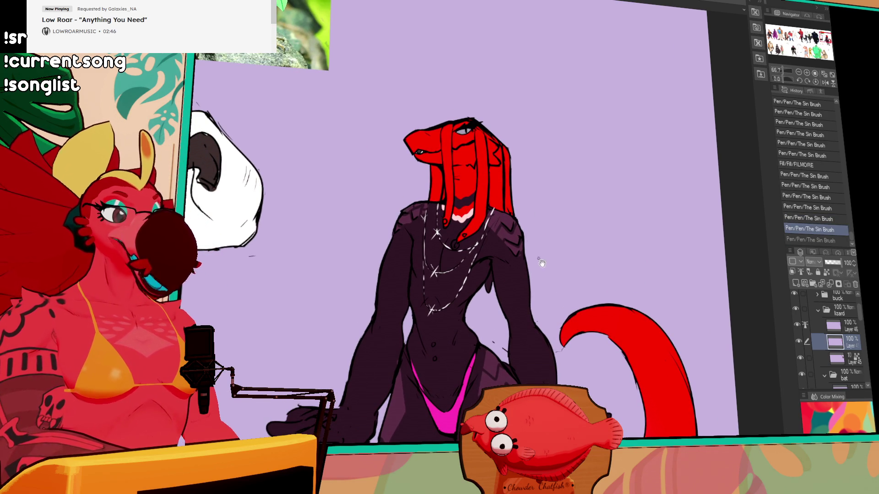
{"action": "key", "text": "ctrl+y"}
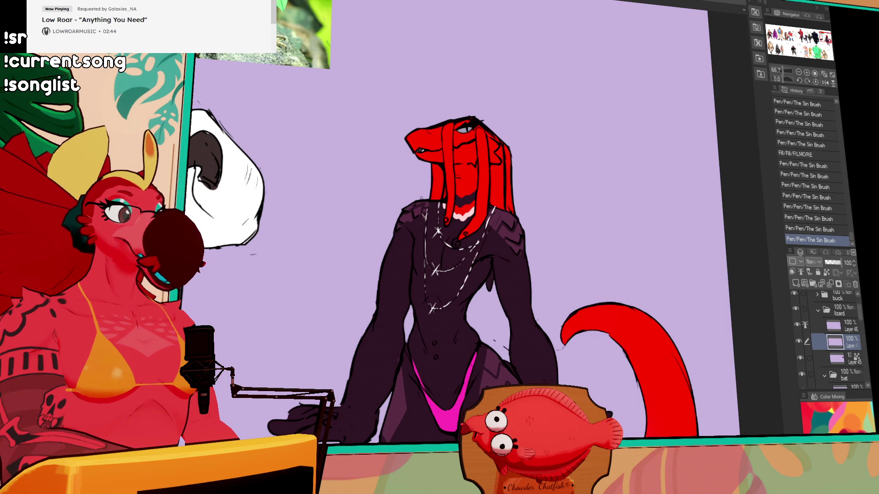
{"action": "left_click_drag", "start_coordinate": [567, 270], "coordinate": [560, 175]}
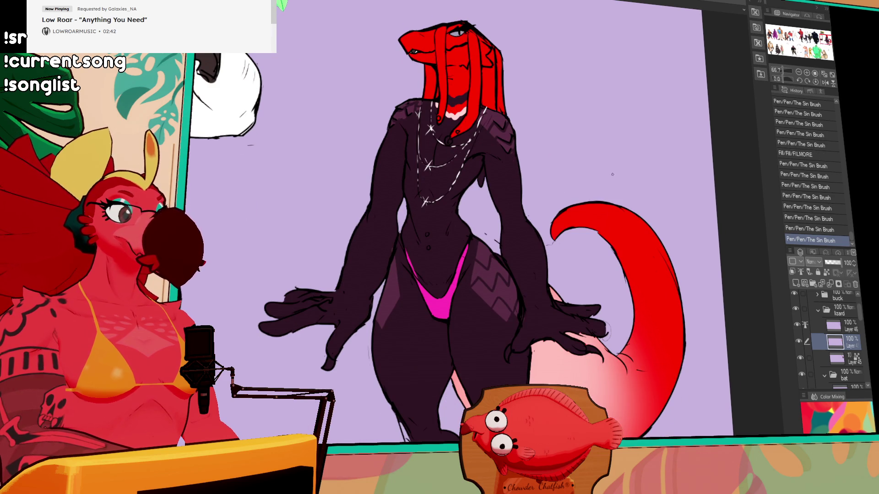
{"action": "mouse_move", "coordinate": [667, 187]}
{"action": "left_mouse_down"}
{"action": "mouse_move", "coordinate": [666, 128]}
{"action": "mouse_move", "coordinate": [654, 284]}
{"action": "mouse_move", "coordinate": [641, 297]}
{"action": "mouse_move", "coordinate": [617, 255]}
{"action": "left_mouse_up"}
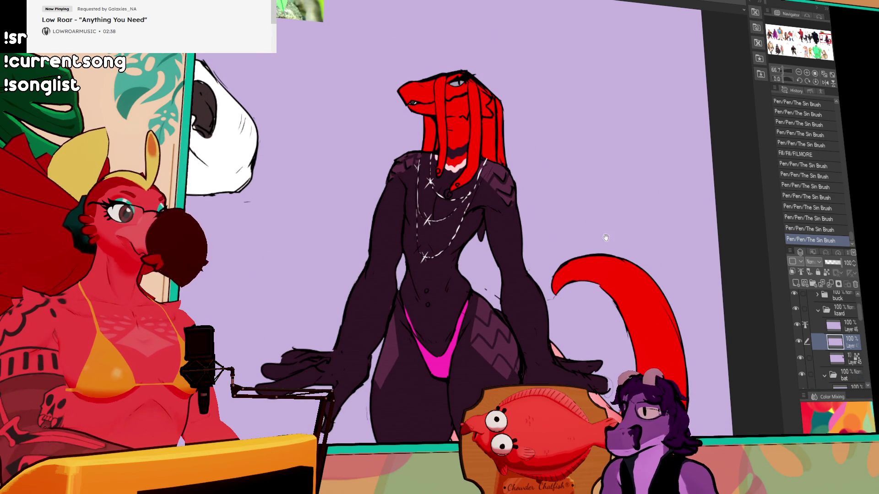
{"action": "left_click", "coordinate": [841, 325]}
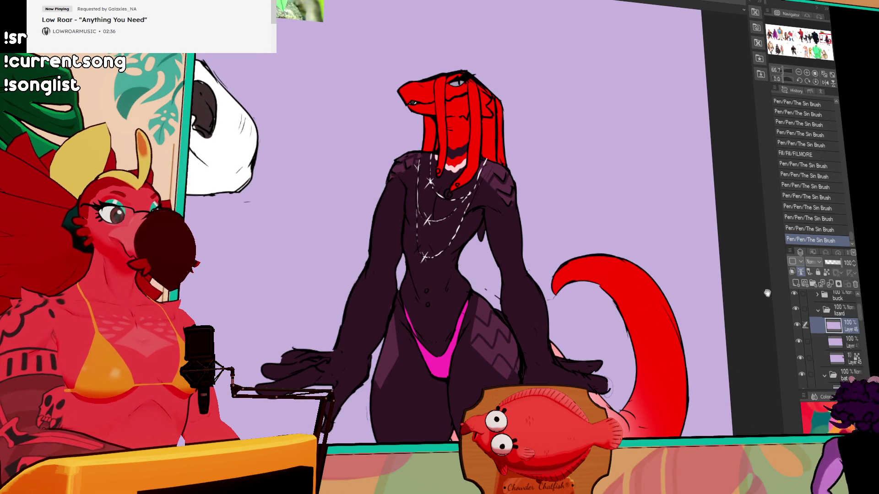
{"action": "left_click_drag", "start_coordinate": [459, 94], "coordinate": [510, 172]}
{"action": "key", "text": "ctrl+z"}
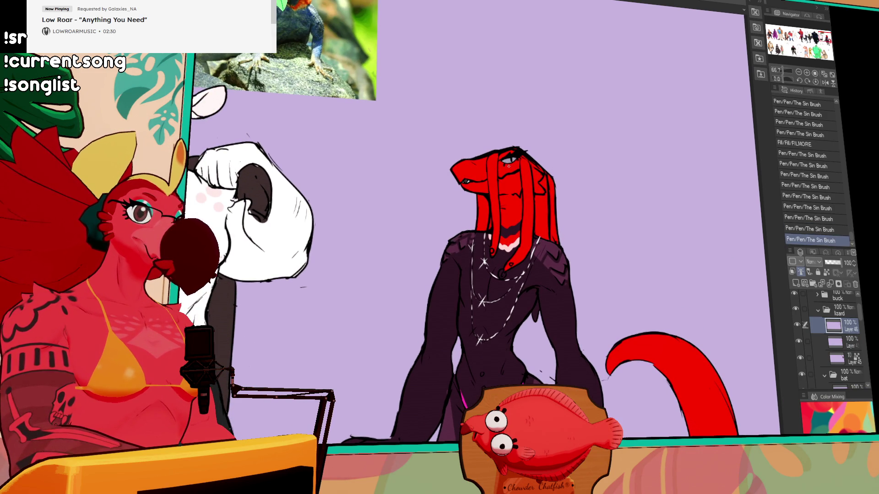
Step: Zoom in on the lizard's head via the Navigator and undo the recent eye strokes
{"action": "key", "text": "ctrl+z"}
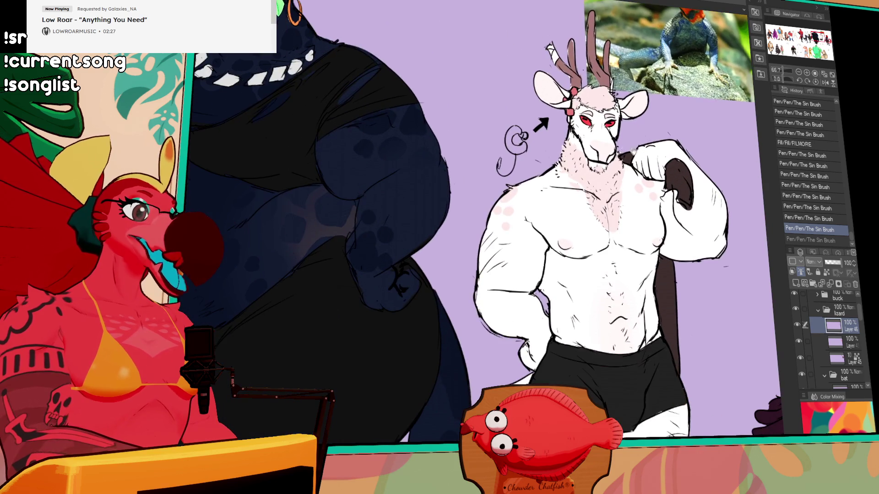
{"action": "left_click_drag", "start_coordinate": [592, 148], "coordinate": [784, 150]}
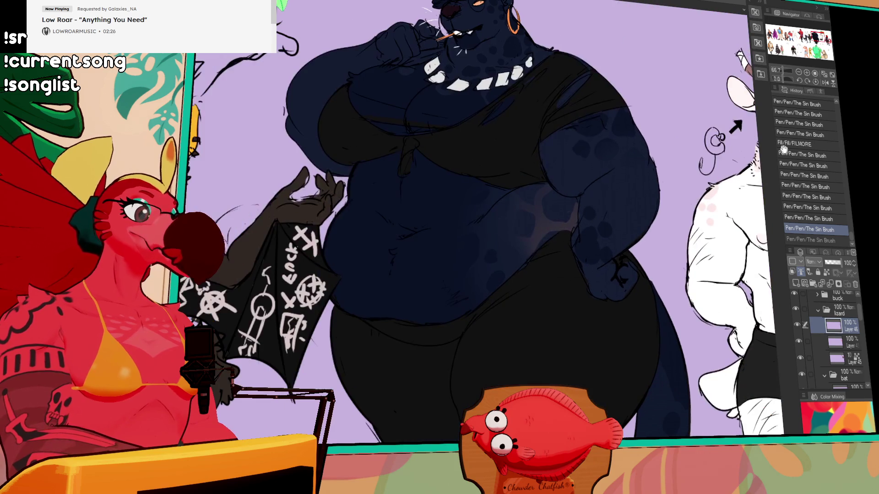
{"action": "left_click_drag", "start_coordinate": [726, 170], "coordinate": [235, 171]}
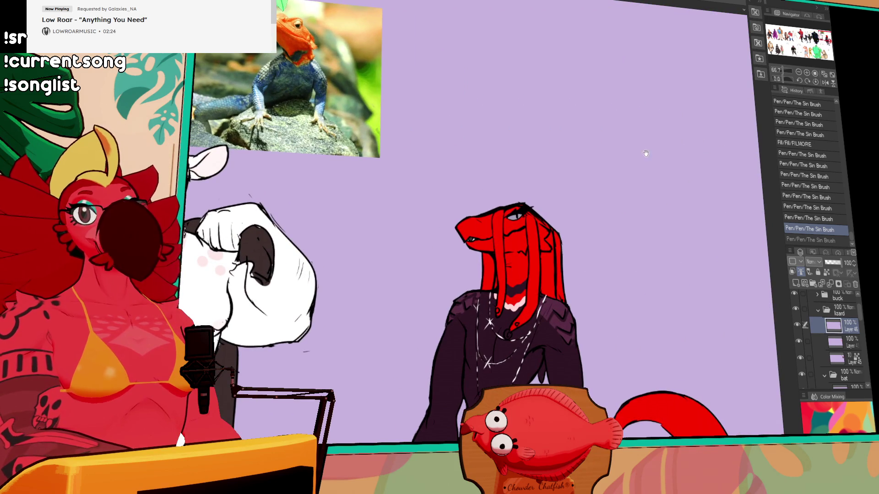
{"action": "left_click", "coordinate": [806, 72]}
{"action": "left_click", "coordinate": [807, 72]}
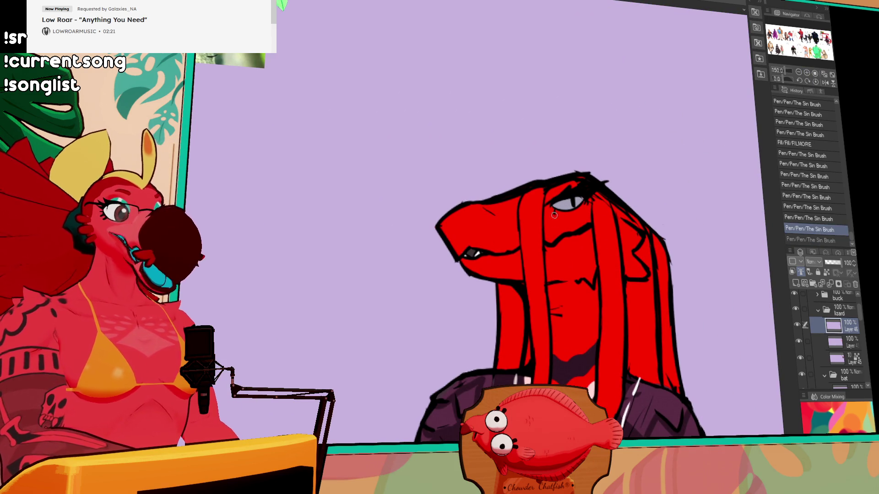
{"action": "mouse_move", "coordinate": [555, 214]}
{"action": "left_mouse_down"}
{"action": "mouse_move", "coordinate": [588, 199]}
{"action": "mouse_move", "coordinate": [576, 208]}
{"action": "mouse_move", "coordinate": [579, 197]}
{"action": "left_mouse_up"}
{"action": "key", "text": "ctrl+z"}
{"action": "key", "text": "ctrl+z"}
{"action": "key", "text": "ctrl+z"}
{"action": "key", "text": "ctrl+z"}
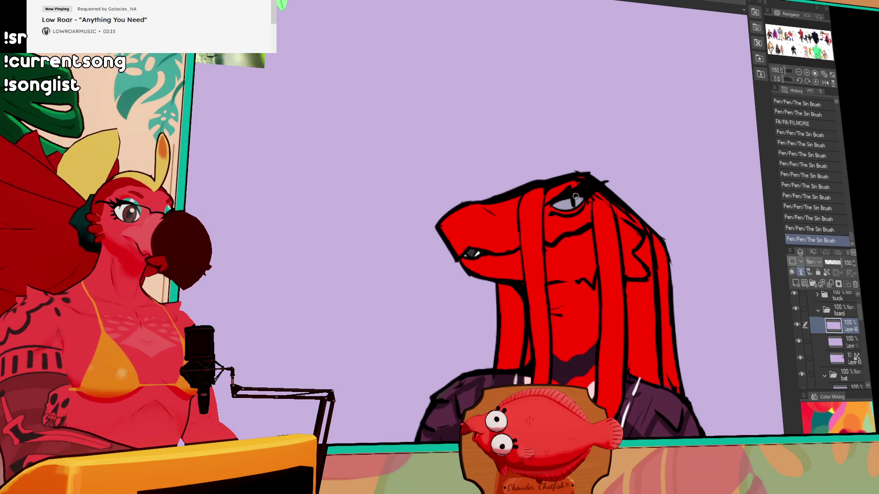
{"action": "key", "text": "ctrl+z"}
{"action": "key", "text": "ctrl+z"}
{"action": "key", "text": "ctrl+z"}
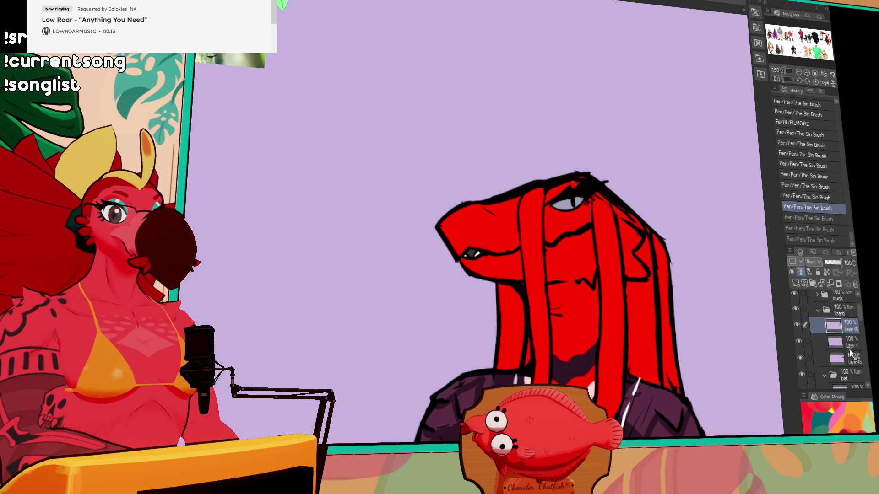
Step: Merge the eye strokes into the layer below, then redraw eyelid lines on a new raster layer
{"action": "left_click", "coordinate": [812, 342]}
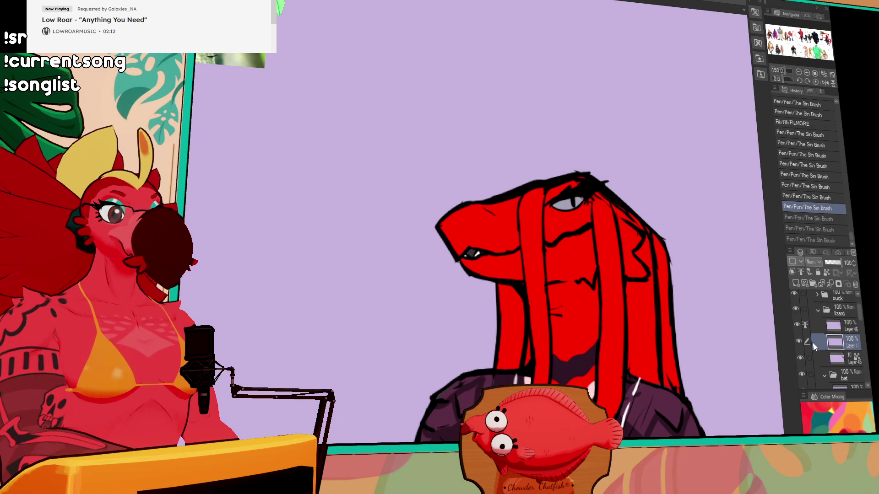
{"action": "key", "text": "ctrl+e"}
{"action": "left_click", "coordinate": [796, 284]}
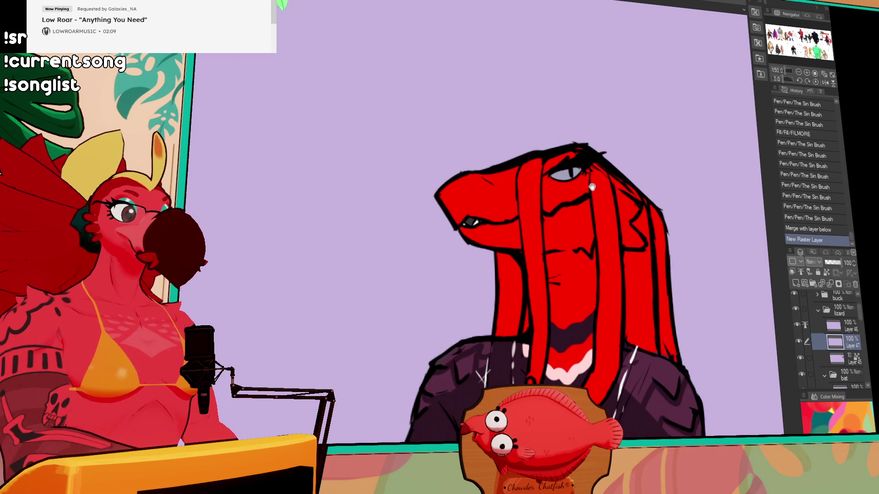
{"action": "left_click_drag", "start_coordinate": [547, 189], "coordinate": [577, 179]}
{"action": "key", "text": "ctrl+z"}
{"action": "key", "text": "ctrl+z"}
{"action": "mouse_move", "coordinate": [568, 182]}
{"action": "left_mouse_down"}
{"action": "mouse_move", "coordinate": [562, 192]}
{"action": "mouse_move", "coordinate": [566, 176]}
{"action": "mouse_move", "coordinate": [578, 178]}
{"action": "left_mouse_up"}
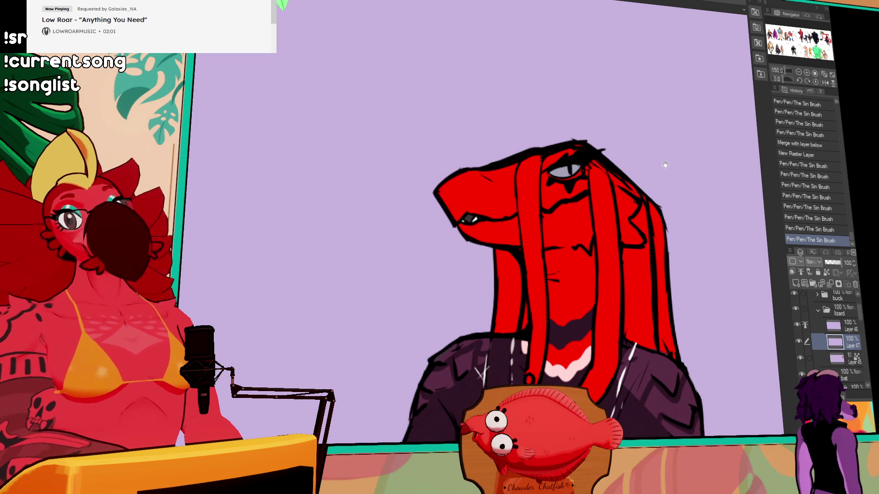
{"action": "left_click_drag", "start_coordinate": [672, 164], "coordinate": [658, 176]}
{"action": "left_click", "coordinate": [799, 73]}
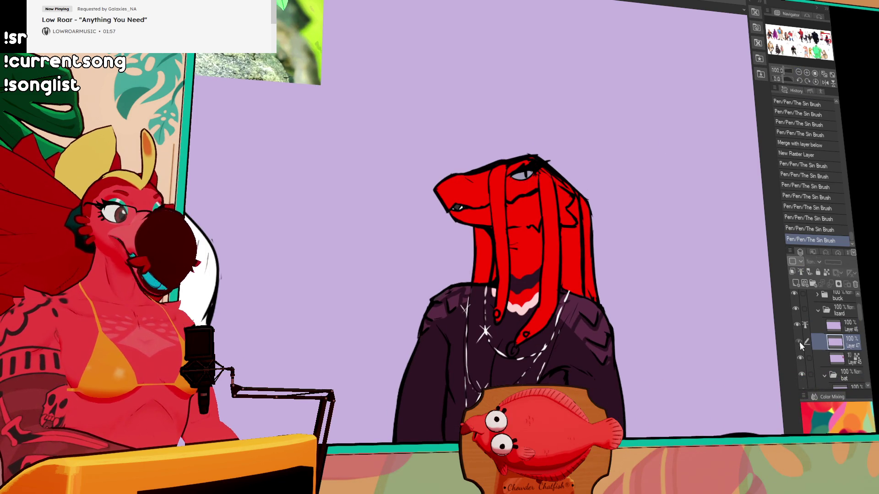
Step: On Layer 46, erase small marks on the lizard's face and try a small pen mark
{"action": "left_click", "coordinate": [827, 328]}
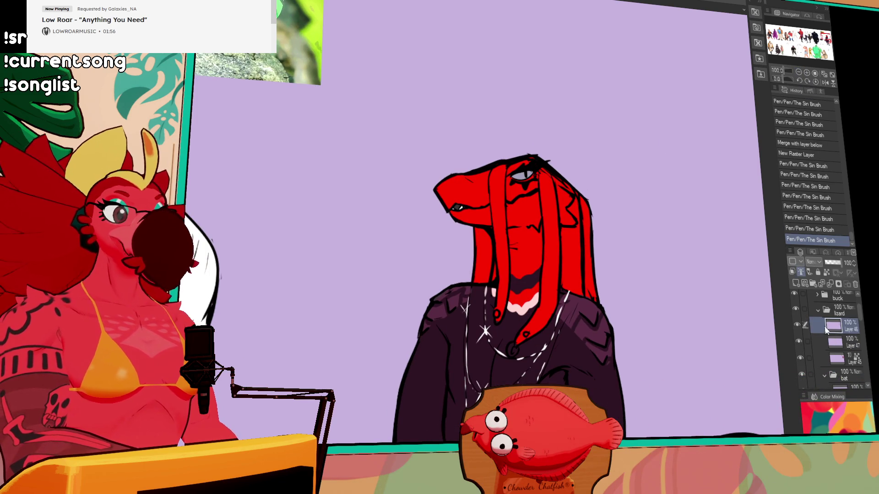
{"action": "left_click", "coordinate": [508, 204]}
{"action": "left_click", "coordinate": [511, 204]}
{"action": "left_click", "coordinate": [511, 205]}
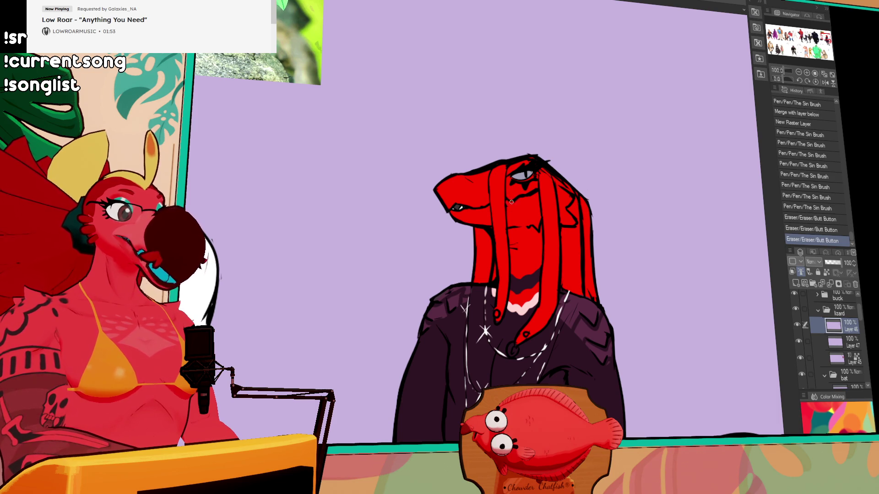
{"action": "mouse_move", "coordinate": [511, 202]}
{"action": "left_mouse_down"}
{"action": "mouse_move", "coordinate": [502, 189]}
{"action": "mouse_move", "coordinate": [503, 226]}
{"action": "mouse_move", "coordinate": [505, 193]}
{"action": "left_mouse_up"}
{"action": "key", "text": "ctrl+z"}
Step: Erase bits of line near the eye and compare the face with and without a small mark
{"action": "left_click_drag", "start_coordinate": [504, 192], "coordinate": [491, 176]}
{"action": "key", "text": "ctrl+z"}
{"action": "key", "text": "ctrl+y"}
{"action": "key", "text": "ctrl+z"}
{"action": "key", "text": "ctrl+z"}
{"action": "key", "text": "ctrl+z"}
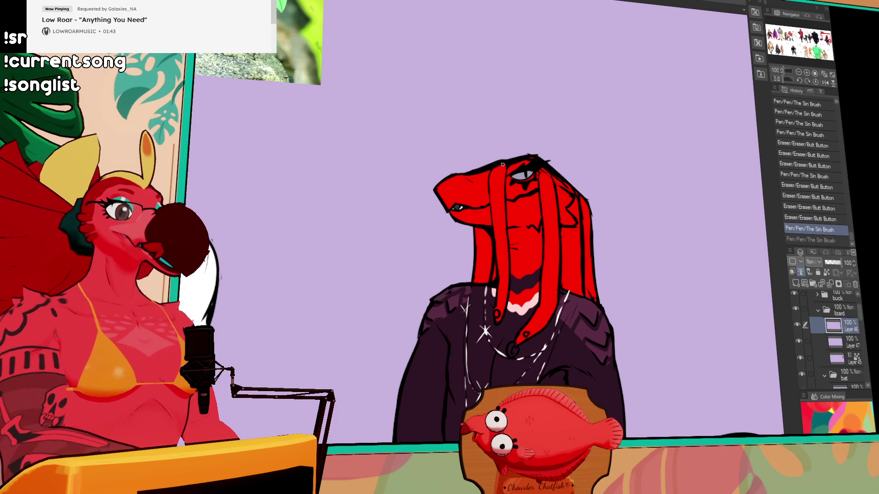
{"action": "key", "text": "ctrl+y"}
{"action": "key", "text": "ctrl+z"}
{"action": "left_click_drag", "start_coordinate": [441, 182], "coordinate": [442, 182]}
{"action": "key", "text": "ctrl+z"}
{"action": "key", "text": "ctrl+y"}
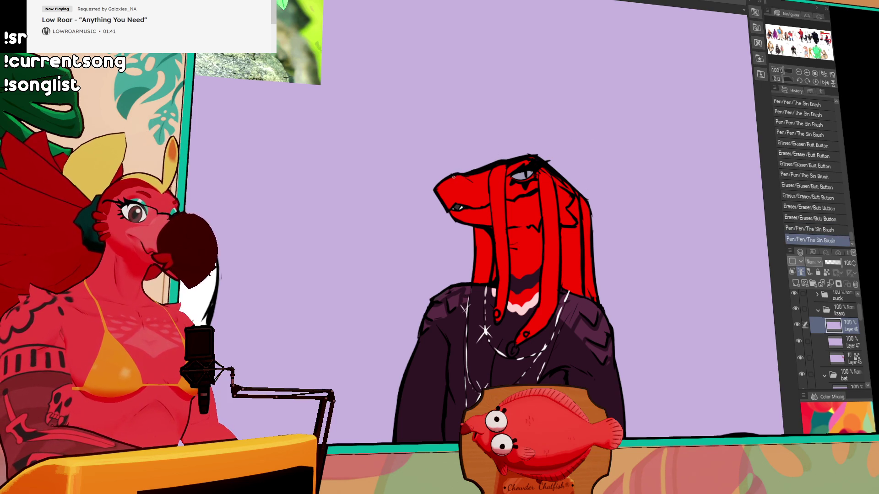
{"action": "key", "text": "ctrl+z"}
Step: Restore the latest eye strokes, then pan along the lizard's body and erase stray face marks
{"action": "left_click_drag", "start_coordinate": [571, 251], "coordinate": [555, 194]}
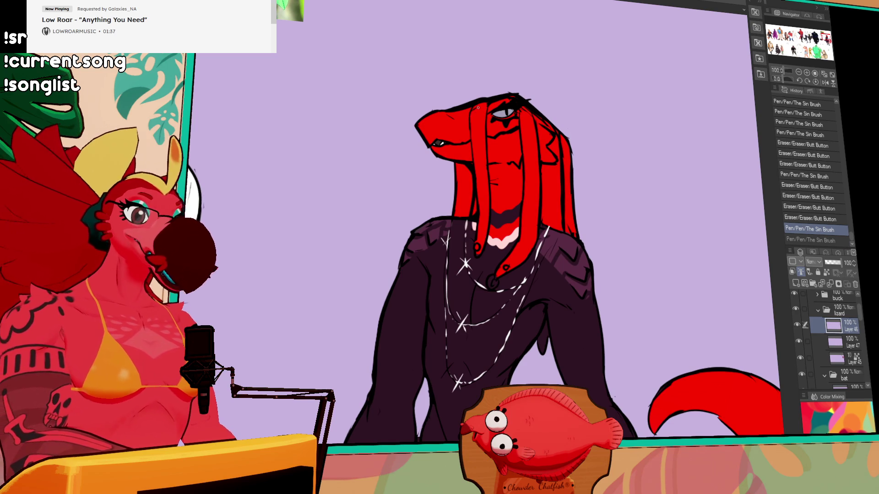
{"action": "key", "text": "ctrl+y"}
{"action": "scroll", "coordinate": [447, 253], "scroll_direction": "down", "scroll_amount": 5}
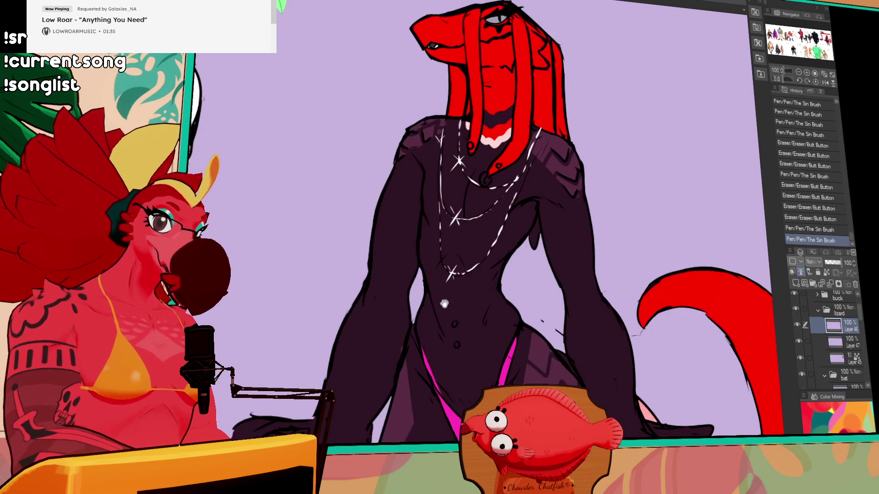
{"action": "key", "text": "ctrl+y"}
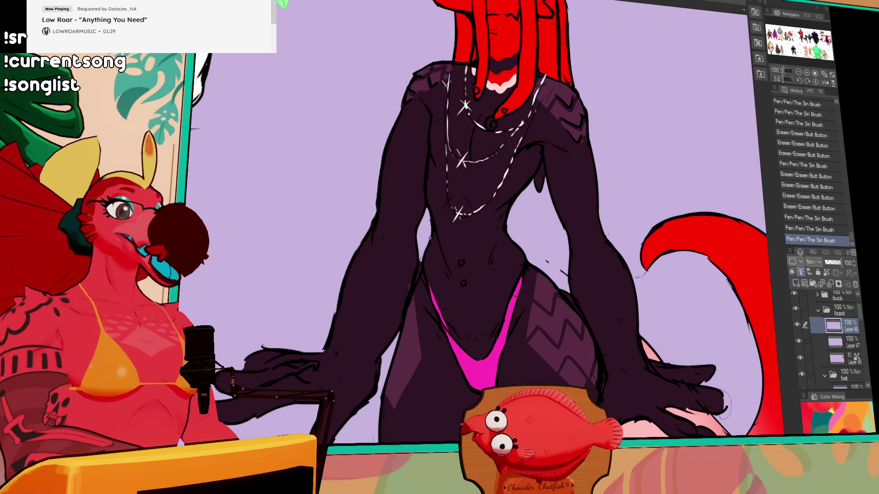
{"action": "scroll", "coordinate": [430, 237], "scroll_direction": "down", "scroll_amount": 2}
{"action": "scroll", "coordinate": [489, 295], "scroll_direction": "up", "scroll_amount": 2}
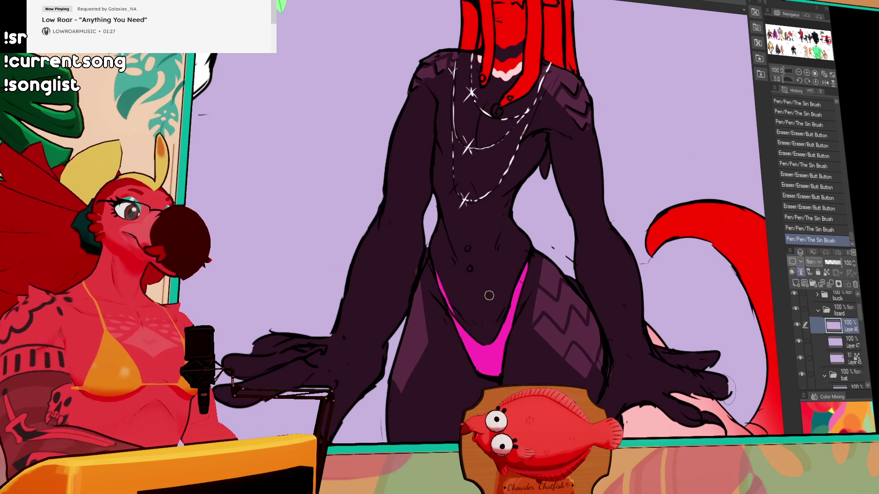
{"action": "left_click_drag", "start_coordinate": [450, 307], "coordinate": [426, 251]}
{"action": "scroll", "coordinate": [503, 206], "scroll_direction": "up", "scroll_amount": 1}
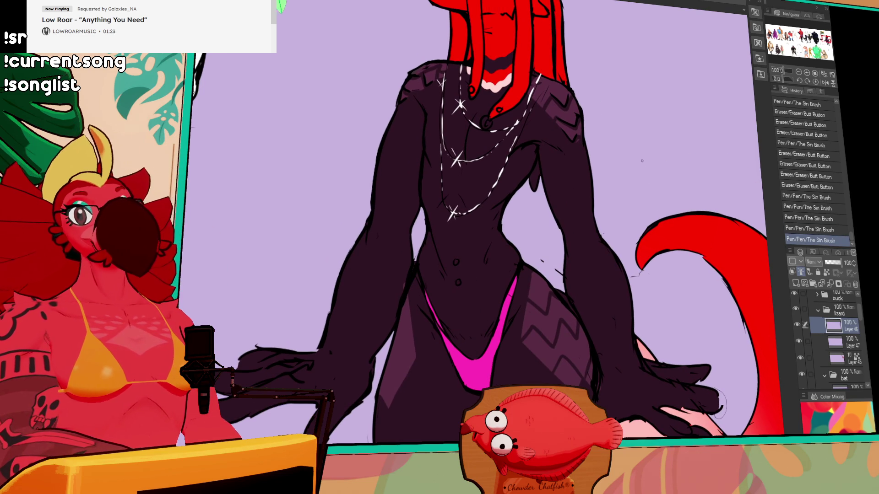
{"action": "left_click_drag", "start_coordinate": [657, 189], "coordinate": [658, 209]}
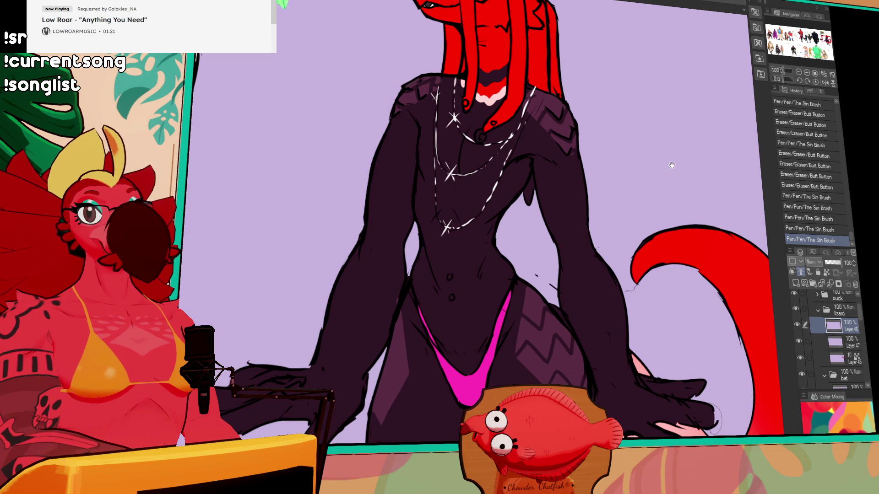
{"action": "mouse_move", "coordinate": [524, 236]}
{"action": "left_mouse_down"}
{"action": "mouse_move", "coordinate": [489, 266]}
{"action": "mouse_move", "coordinate": [499, 258]}
{"action": "mouse_move", "coordinate": [517, 286]}
{"action": "left_mouse_up"}
{"action": "scroll", "coordinate": [617, 186], "scroll_direction": "down", "scroll_amount": 3}
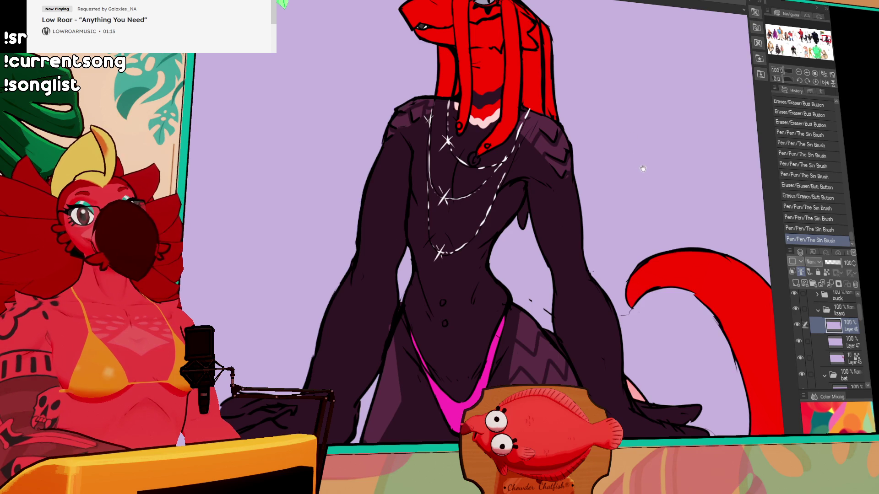
{"action": "left_click_drag", "start_coordinate": [609, 183], "coordinate": [640, 181]}
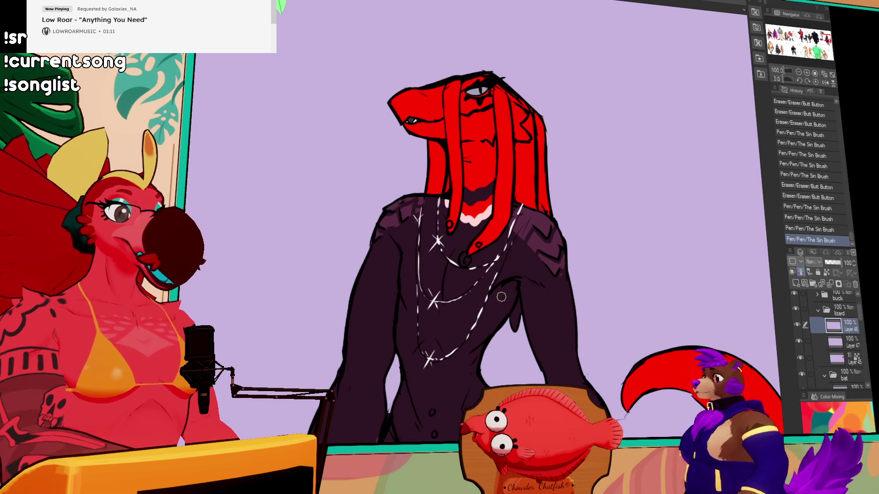
{"action": "left_click_drag", "start_coordinate": [533, 236], "coordinate": [538, 242]}
{"action": "mouse_move", "coordinate": [501, 286]}
{"action": "left_mouse_down"}
{"action": "mouse_move", "coordinate": [505, 295]}
{"action": "mouse_move", "coordinate": [521, 273]}
{"action": "left_mouse_up"}
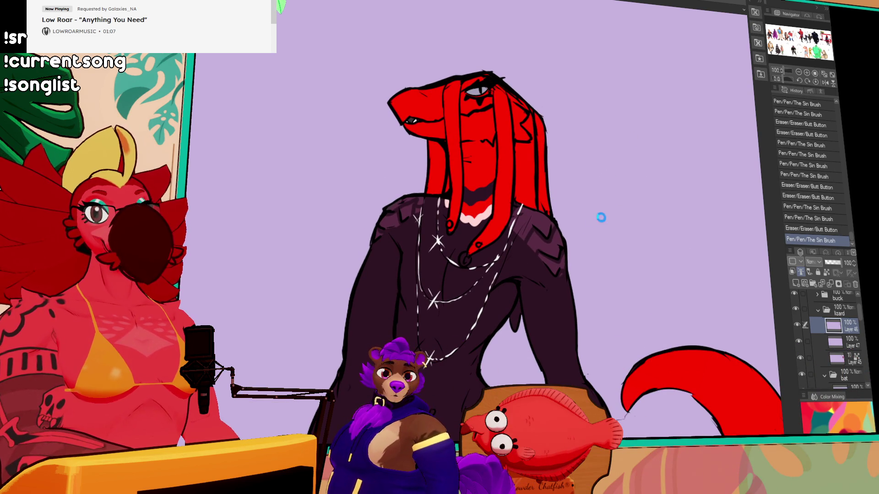
{"action": "mouse_move", "coordinate": [598, 226]}
{"action": "left_mouse_down"}
{"action": "mouse_move", "coordinate": [524, 257]}
{"action": "mouse_move", "coordinate": [529, 251]}
{"action": "left_mouse_up"}
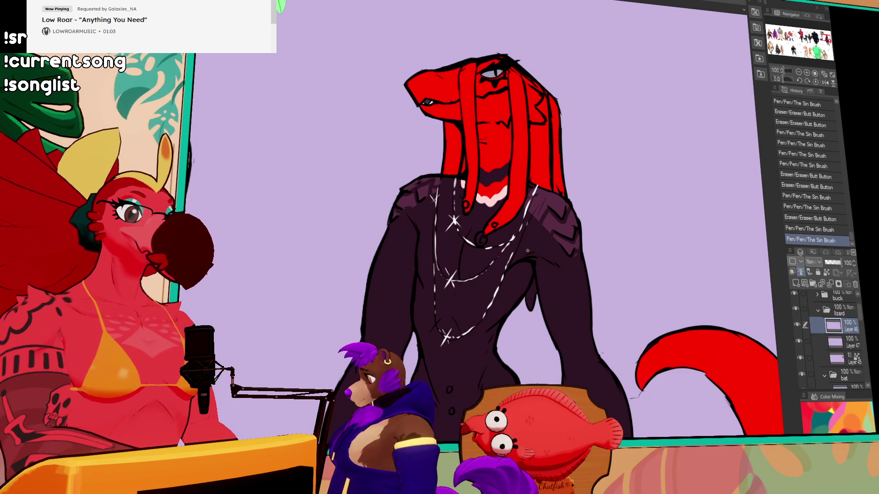
{"action": "left_click_drag", "start_coordinate": [615, 191], "coordinate": [628, 169]}
{"action": "left_click_drag", "start_coordinate": [585, 195], "coordinate": [597, 275]}
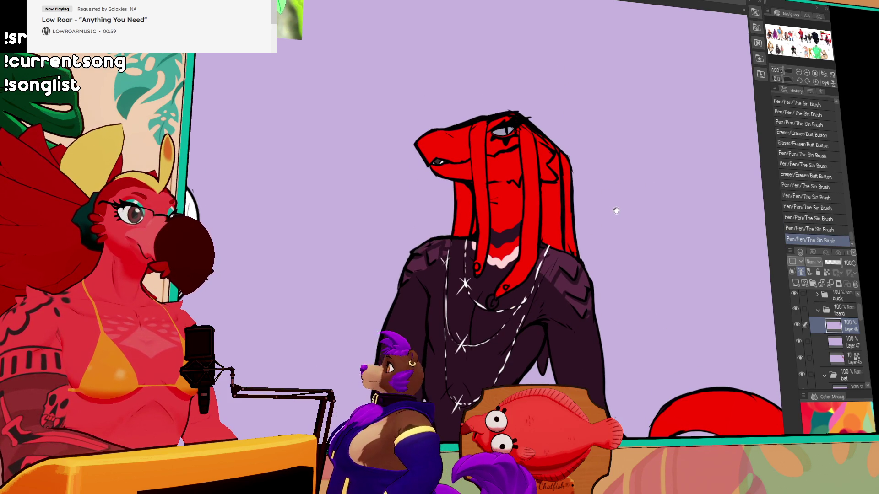
{"action": "left_click_drag", "start_coordinate": [432, 155], "coordinate": [434, 155]}
{"action": "left_click_drag", "start_coordinate": [433, 156], "coordinate": [436, 157]}
{"action": "mouse_move", "coordinate": [437, 158]}
{"action": "left_mouse_down"}
{"action": "mouse_move", "coordinate": [474, 145]}
{"action": "mouse_move", "coordinate": [457, 163]}
{"action": "left_mouse_up"}
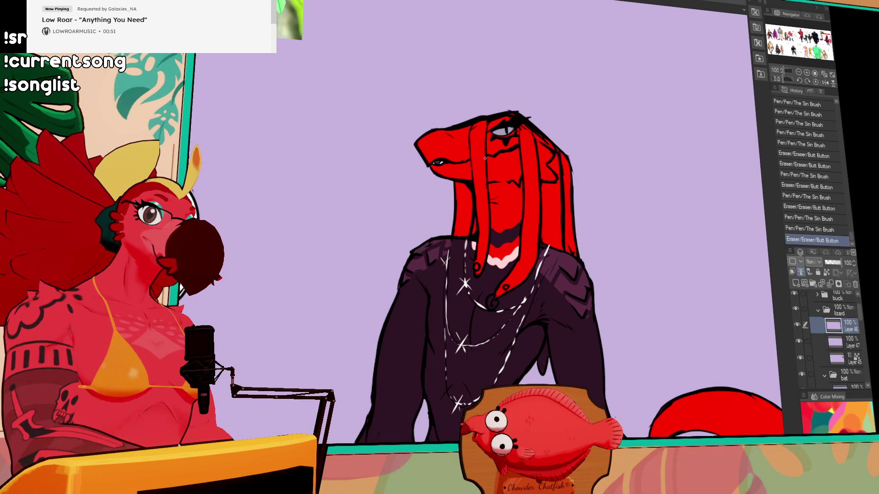
{"action": "left_click_drag", "start_coordinate": [513, 146], "coordinate": [502, 155]}
{"action": "key", "text": "ctrl+z"}
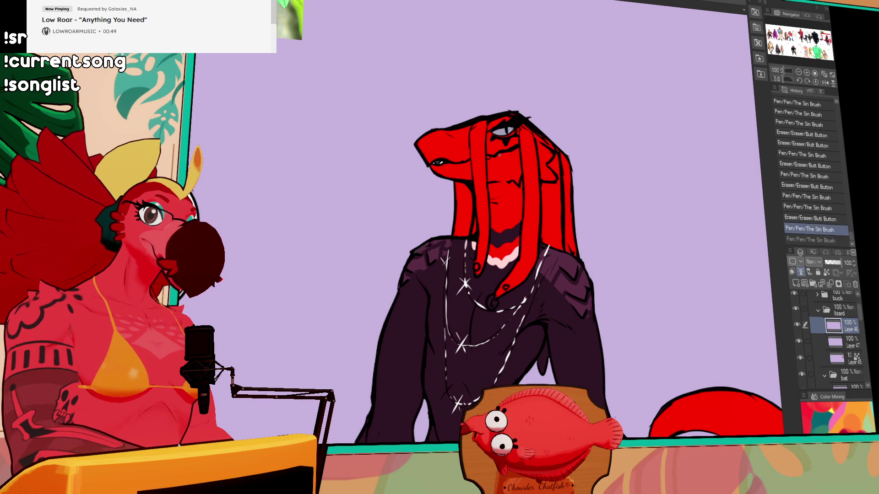
{"action": "key", "text": "ctrl+y"}
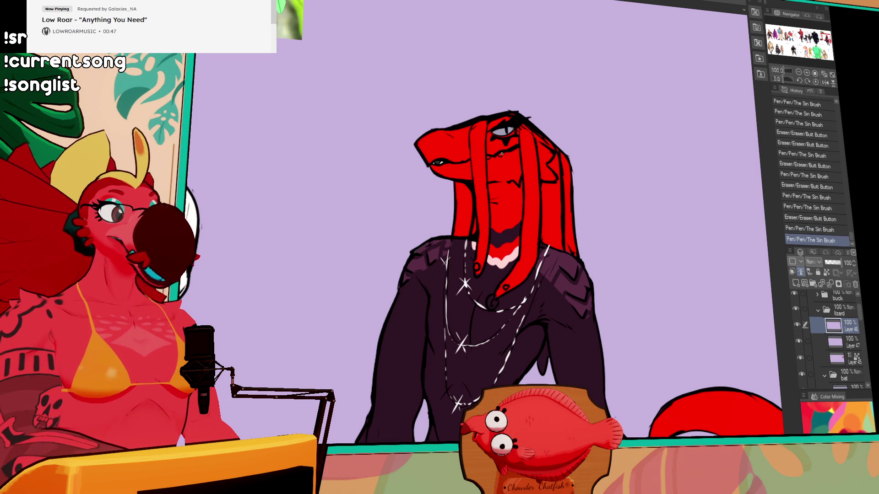
{"action": "key", "text": "ctrl+z"}
{"action": "key", "text": "ctrl+y"}
{"action": "left_click", "coordinate": [835, 343]}
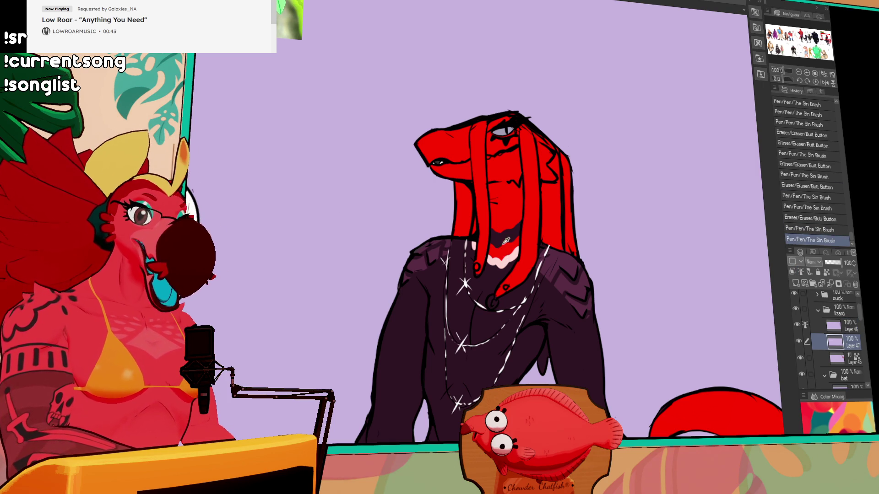
{"action": "left_click_drag", "start_coordinate": [499, 151], "coordinate": [503, 152]}
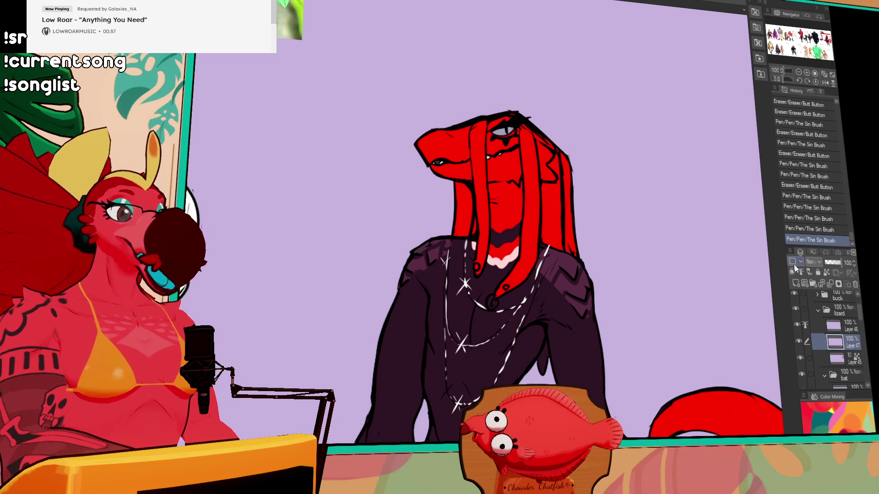
{"action": "left_click", "coordinate": [837, 359]}
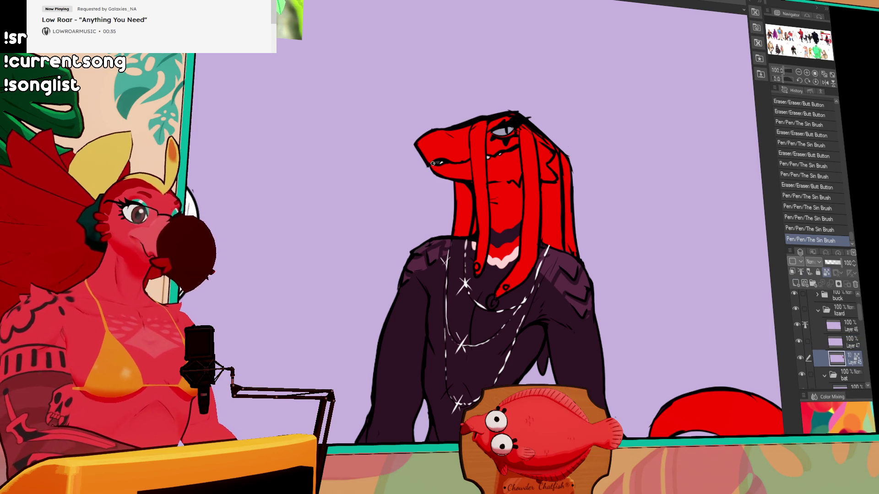
{"action": "left_click_drag", "start_coordinate": [433, 163], "coordinate": [447, 166]}
{"action": "key", "text": "ctrl+z"}
{"action": "key", "text": "ctrl+z"}
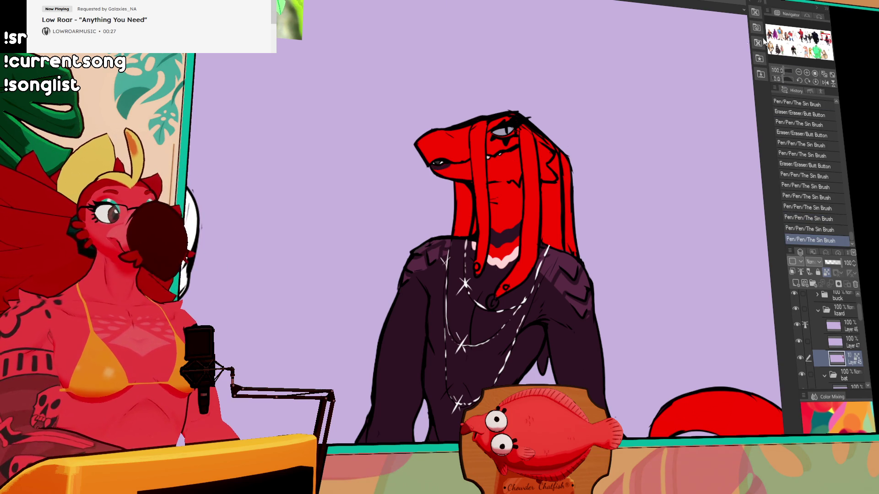
{"action": "key", "text": "ctrl+Tab"}
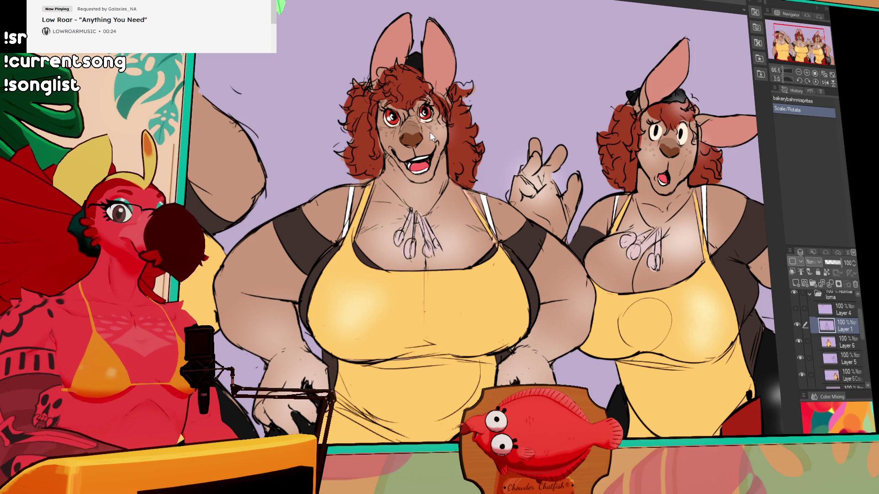
{"action": "key", "text": "ctrl+Tab"}
{"action": "key", "text": "ctrl+Tab"}
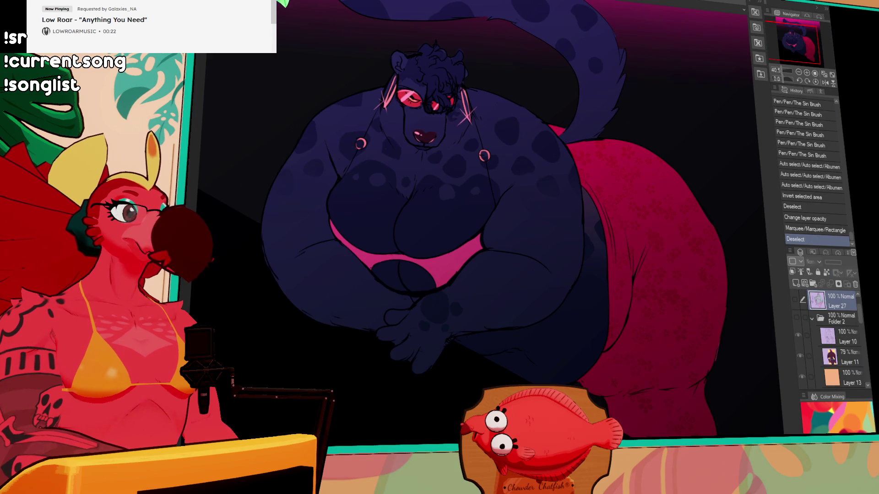
{"action": "scroll", "coordinate": [799, 315], "scroll_direction": "up", "scroll_amount": 2}
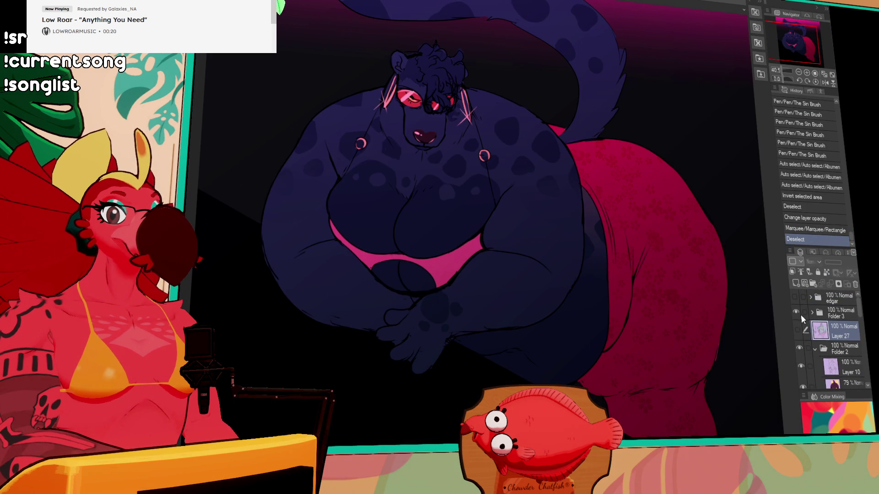
{"action": "left_click", "coordinate": [793, 297]}
{"action": "left_click_drag", "start_coordinate": [643, 206], "coordinate": [553, 285]}
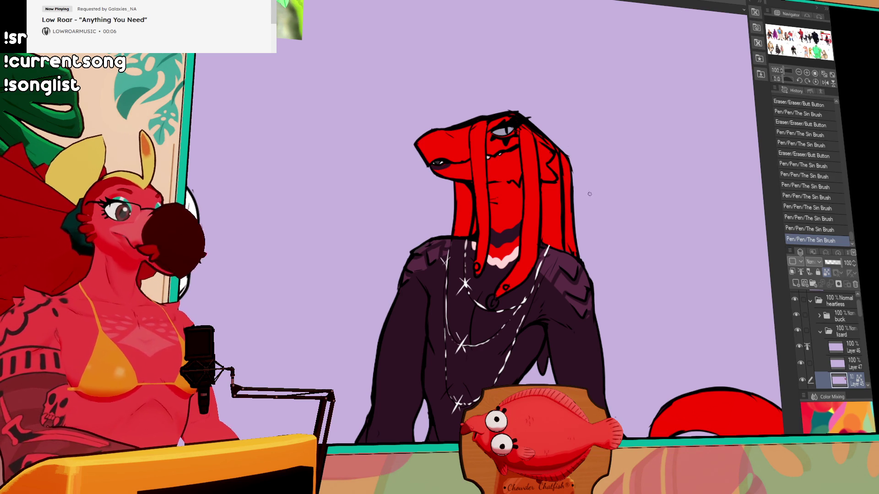
{"action": "left_click_drag", "start_coordinate": [536, 229], "coordinate": [534, 253]}
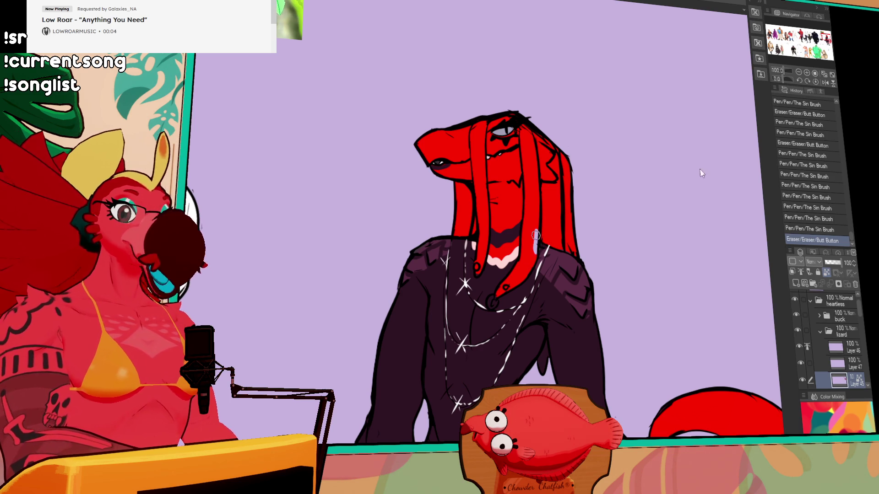
{"action": "key", "text": "ctrl+z"}
{"action": "left_click", "coordinate": [837, 367]}
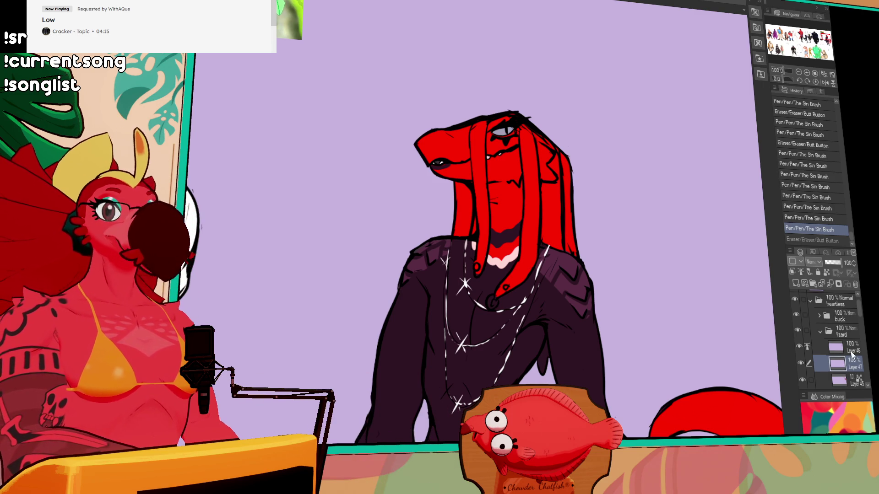
{"action": "left_click", "coordinate": [845, 350]}
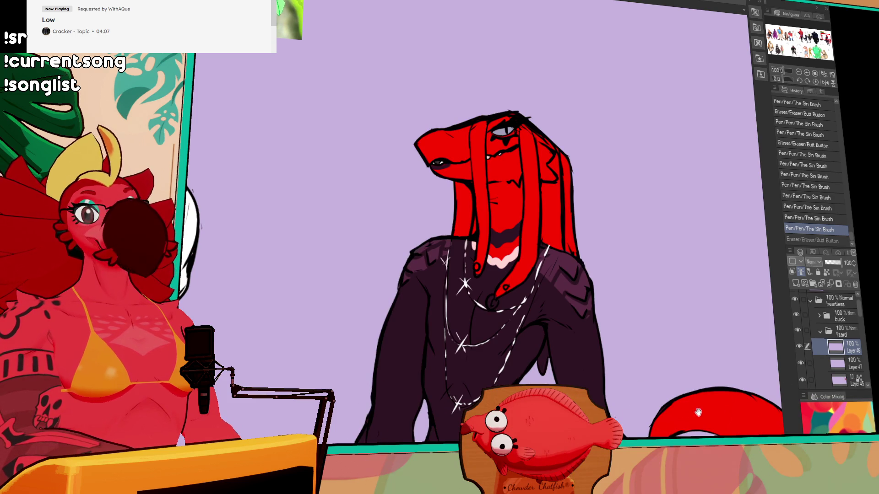
Step: On Layer 45, fill the dark hair strand red and check it by toggling the line art
{"action": "left_click_drag", "start_coordinate": [688, 379], "coordinate": [553, 264]}
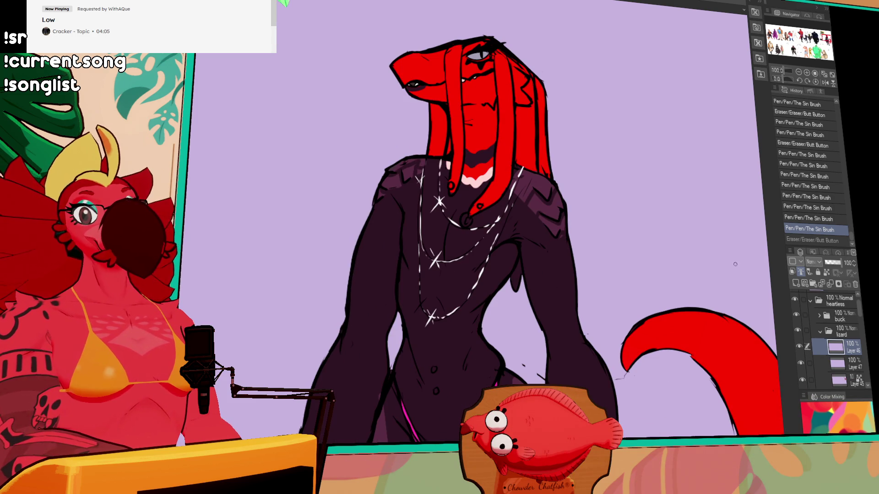
{"action": "left_click", "coordinate": [839, 380]}
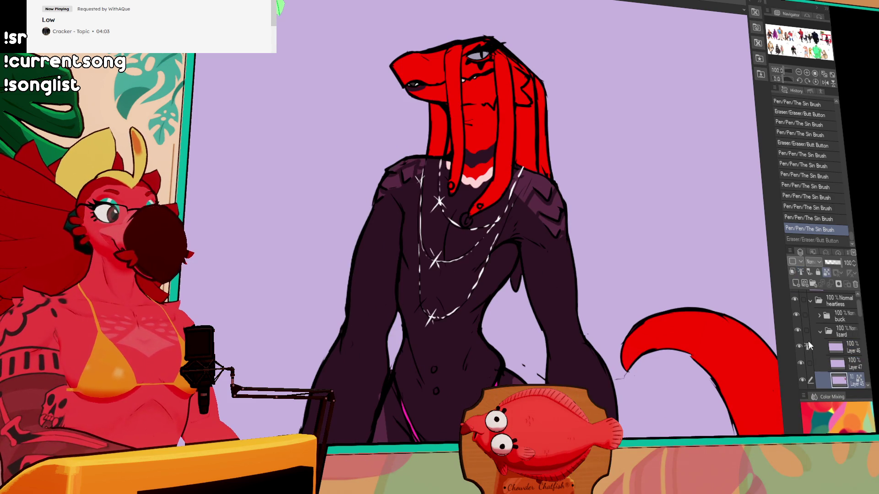
{"action": "left_click", "coordinate": [545, 174]}
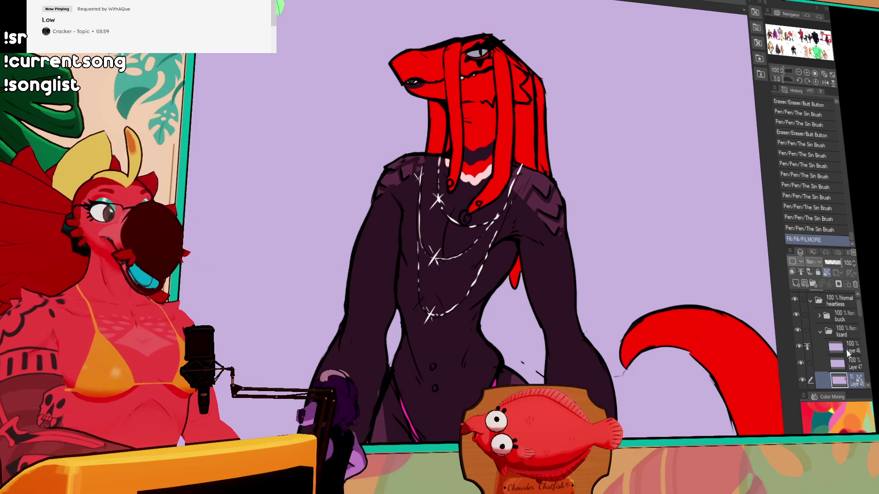
{"action": "left_click", "coordinate": [799, 348]}
{"action": "left_click", "coordinate": [799, 348]}
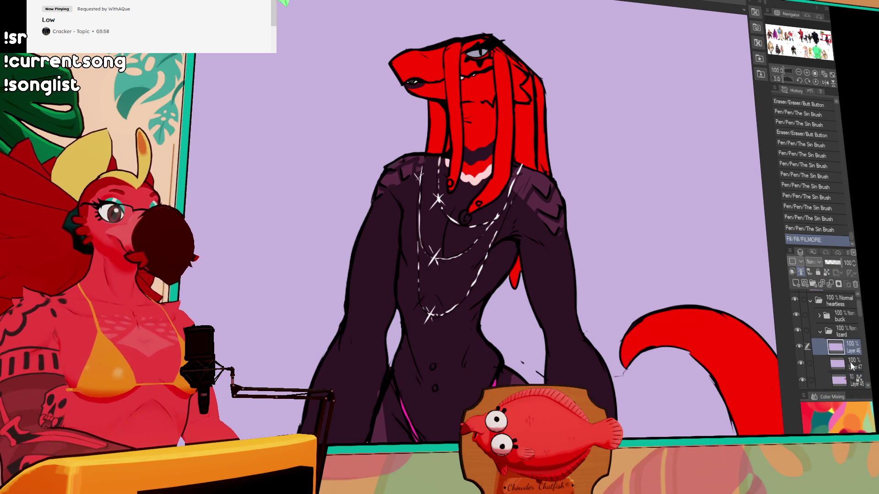
{"action": "left_click_drag", "start_coordinate": [521, 238], "coordinate": [513, 278]}
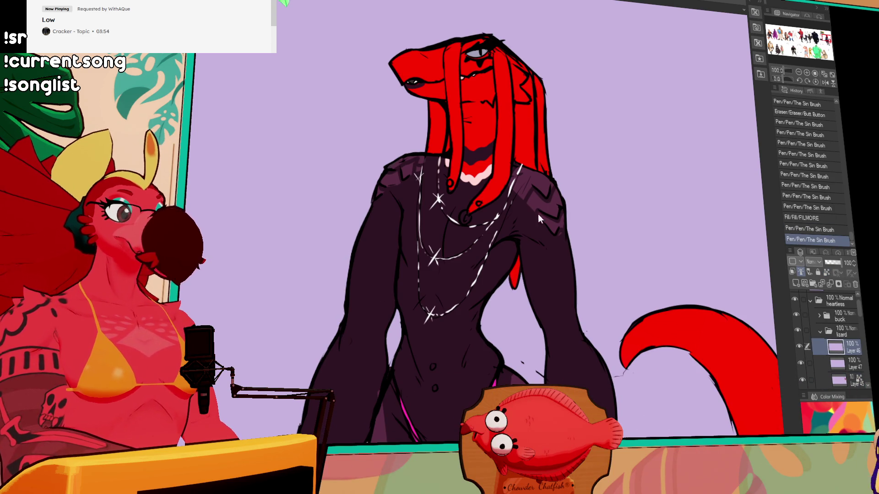
{"action": "key", "text": "ctrl+z"}
{"action": "left_click_drag", "start_coordinate": [564, 179], "coordinate": [554, 250]}
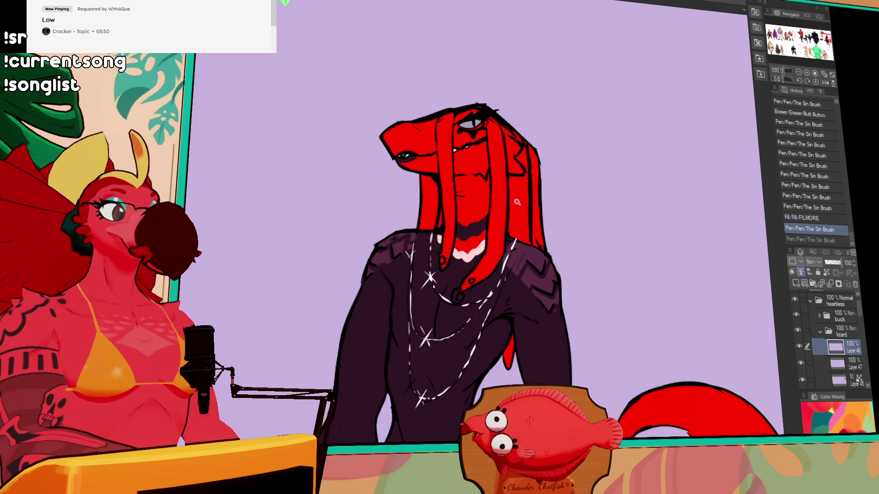
Step: Paint inside the auto-selected strand area, deselect, then clean up eye lines on Layer 47
{"action": "left_click", "coordinate": [522, 206]}
{"action": "left_click_drag", "start_coordinate": [515, 181], "coordinate": [516, 205]}
{"action": "key", "text": "ctrl+d"}
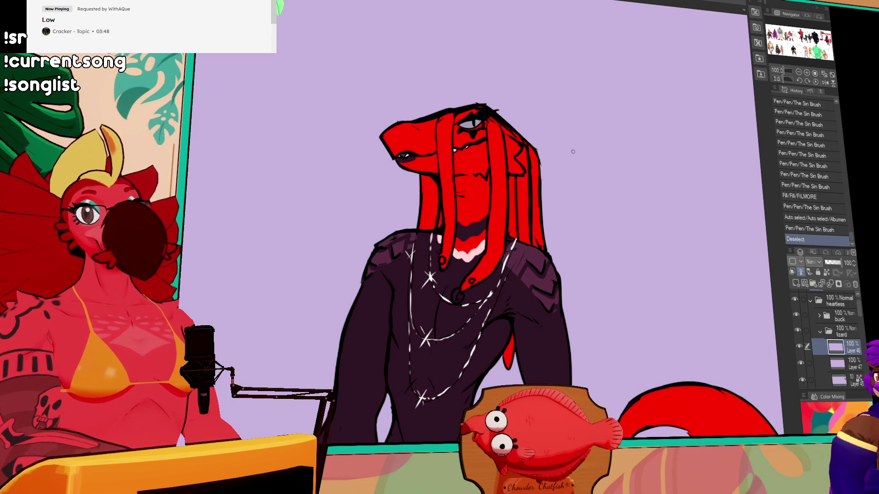
{"action": "left_click_drag", "start_coordinate": [645, 178], "coordinate": [652, 162]}
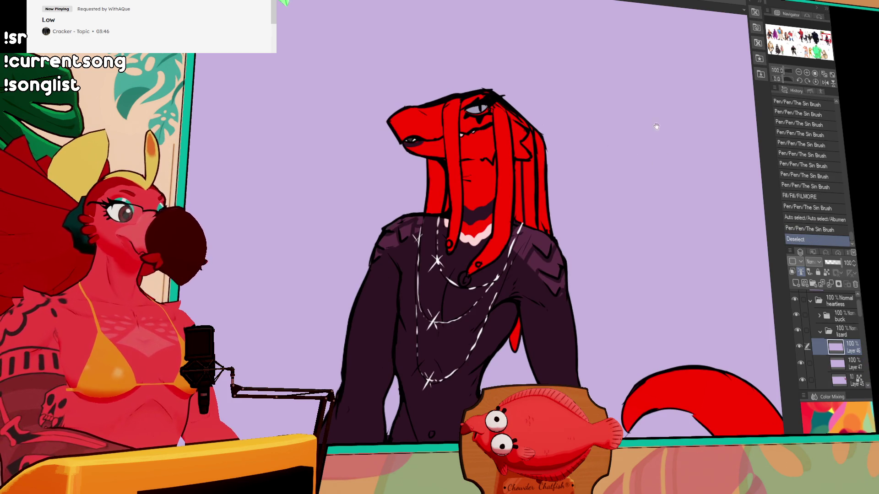
{"action": "left_click", "coordinate": [802, 364]}
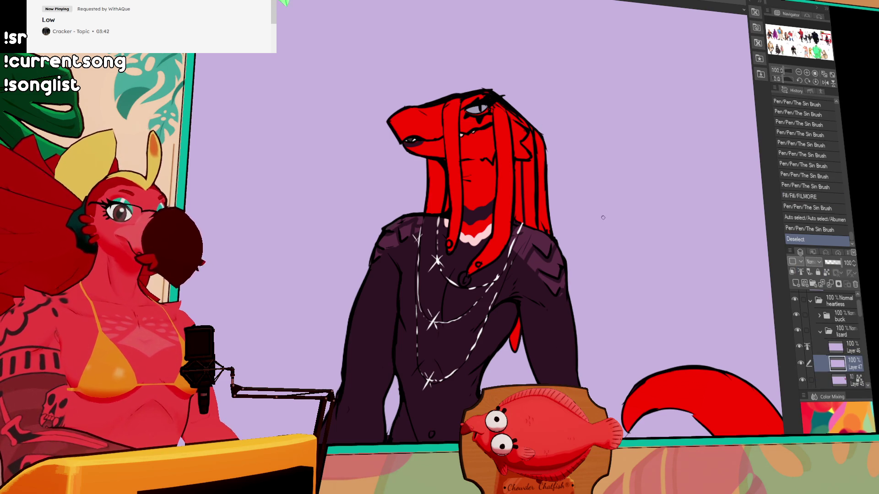
{"action": "left_click_drag", "start_coordinate": [458, 115], "coordinate": [483, 118]}
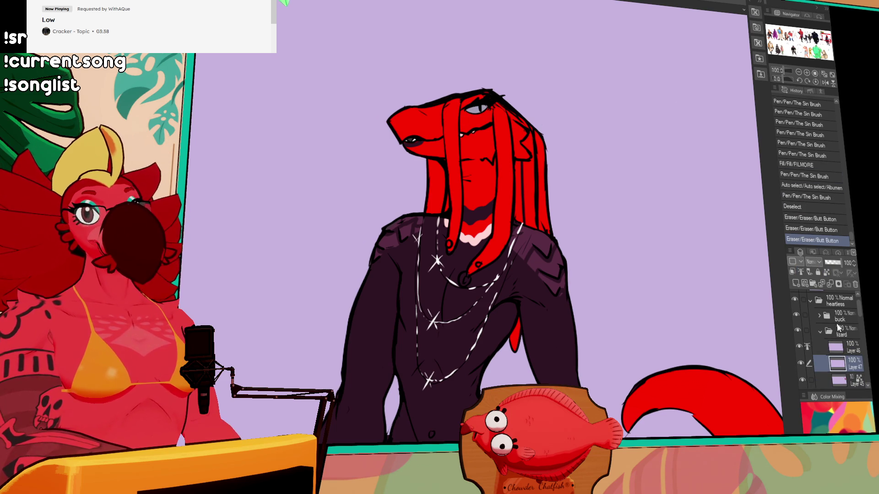
{"action": "left_click", "coordinate": [801, 363]}
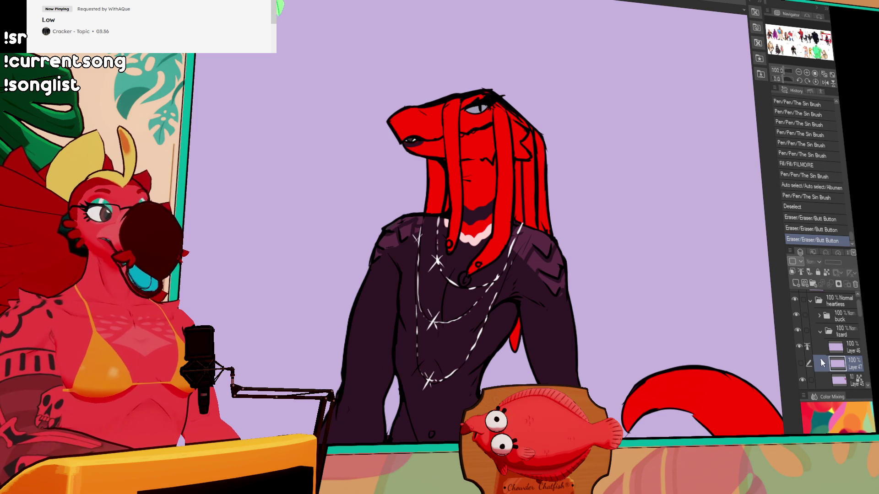
{"action": "left_click", "coordinate": [801, 362]}
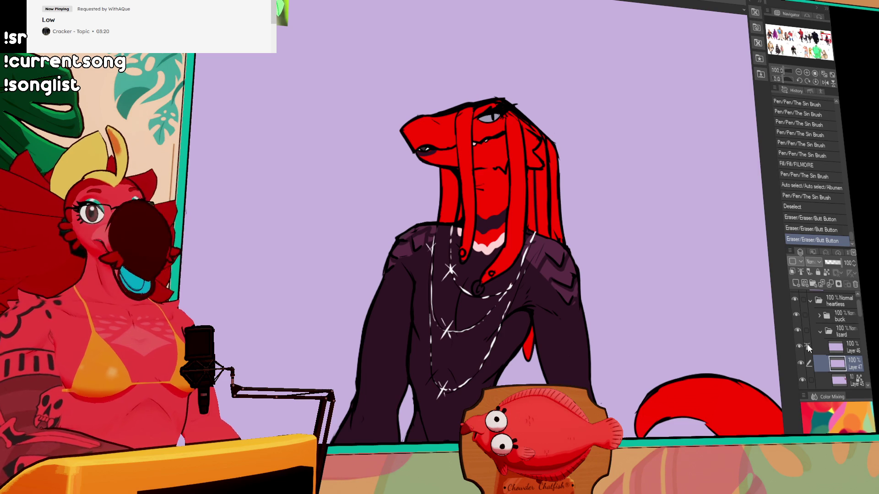
Step: On Layer 46, add and erase small touches on the lizard's face, undoing unwanted pen strokes
{"action": "left_click", "coordinate": [825, 345]}
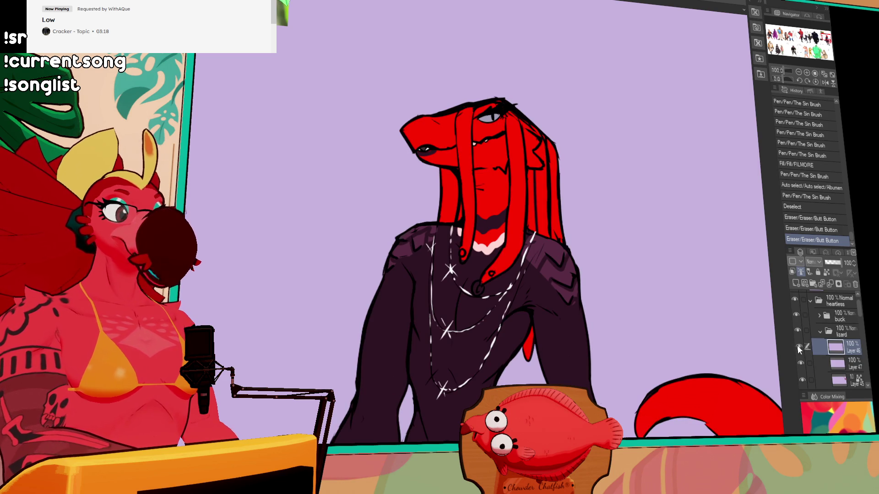
{"action": "mouse_move", "coordinate": [480, 180]}
{"action": "left_mouse_down"}
{"action": "mouse_move", "coordinate": [474, 186]}
{"action": "mouse_move", "coordinate": [486, 189]}
{"action": "mouse_move", "coordinate": [540, 189]}
{"action": "left_mouse_up"}
{"action": "key", "text": "ctrl+z"}
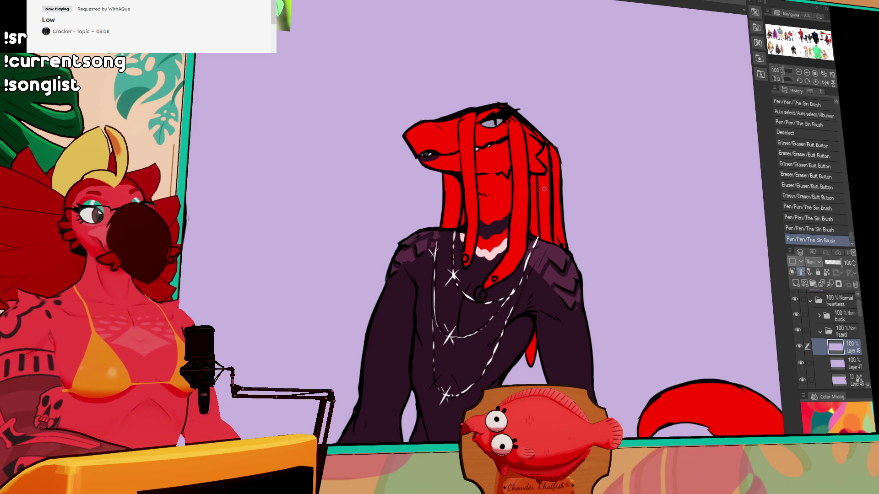
{"action": "mouse_move", "coordinate": [512, 189]}
{"action": "left_mouse_down"}
{"action": "mouse_move", "coordinate": [482, 197]}
{"action": "mouse_move", "coordinate": [489, 201]}
{"action": "mouse_move", "coordinate": [512, 183]}
{"action": "left_mouse_up"}
{"action": "key", "text": "ctrl+z"}
{"action": "left_click_drag", "start_coordinate": [577, 168], "coordinate": [581, 194]}
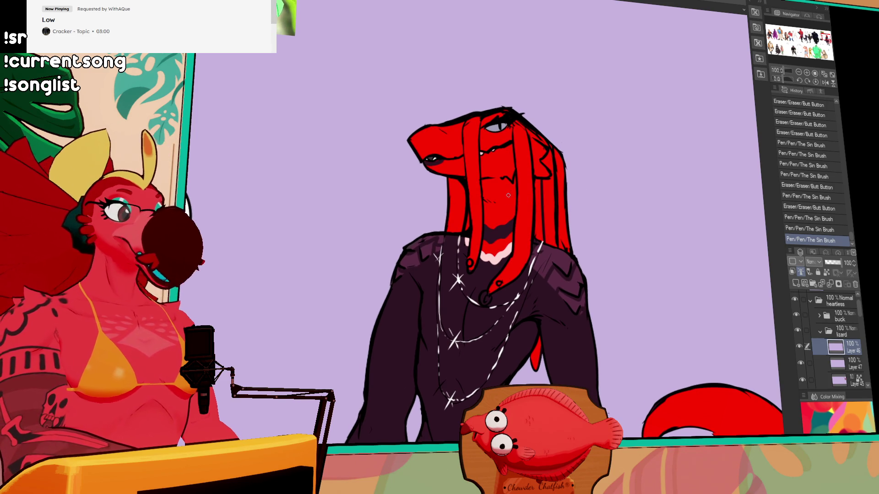
{"action": "left_click_drag", "start_coordinate": [502, 205], "coordinate": [515, 200]}
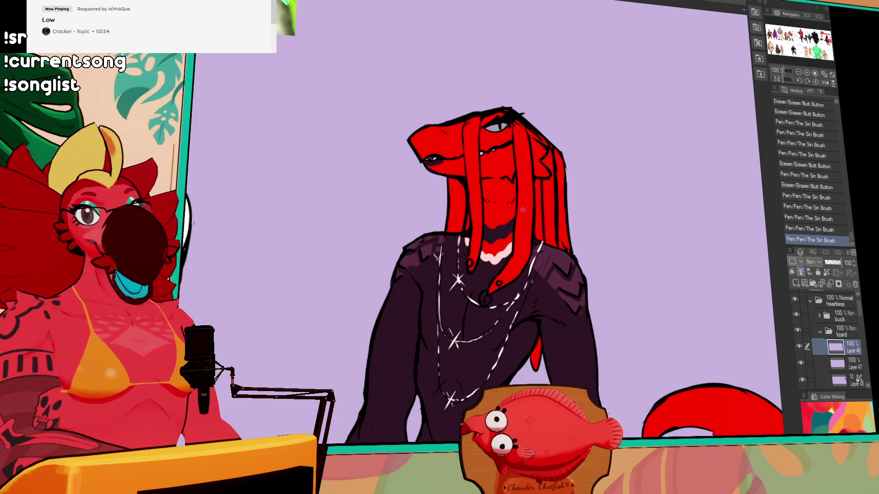
{"action": "mouse_move", "coordinate": [499, 211]}
{"action": "left_mouse_down"}
{"action": "mouse_move", "coordinate": [503, 196]}
{"action": "mouse_move", "coordinate": [488, 208]}
{"action": "mouse_move", "coordinate": [511, 212]}
{"action": "mouse_move", "coordinate": [505, 201]}
{"action": "left_mouse_up"}
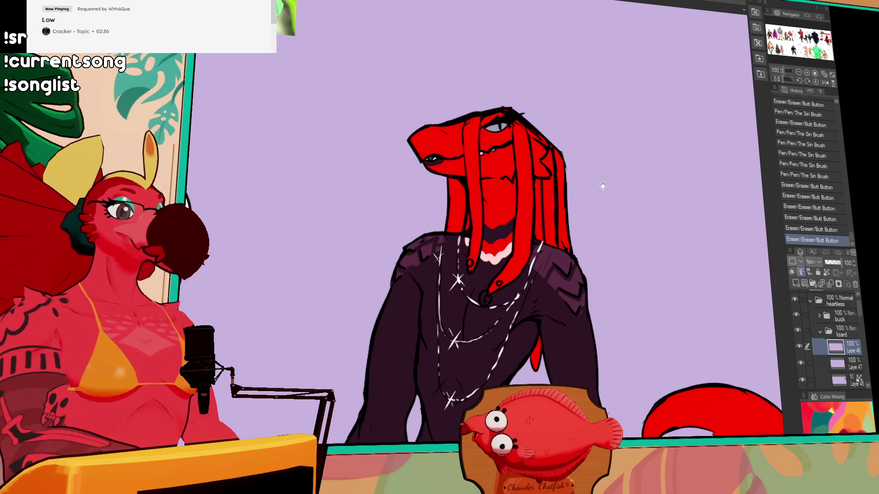
Step: Zoom in on the lizard's head and erase small stray marks near the eye
{"action": "left_click_drag", "start_coordinate": [549, 439], "coordinate": [544, 270]}
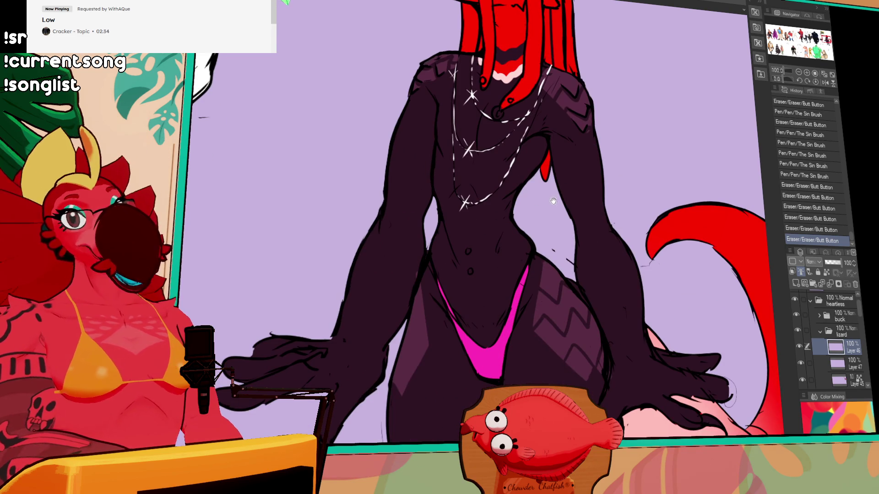
{"action": "left_click_drag", "start_coordinate": [575, 128], "coordinate": [567, 176]}
{"action": "left_click_drag", "start_coordinate": [669, 105], "coordinate": [653, 163]}
{"action": "scroll", "coordinate": [618, 158], "scroll_direction": "up", "scroll_amount": 2}
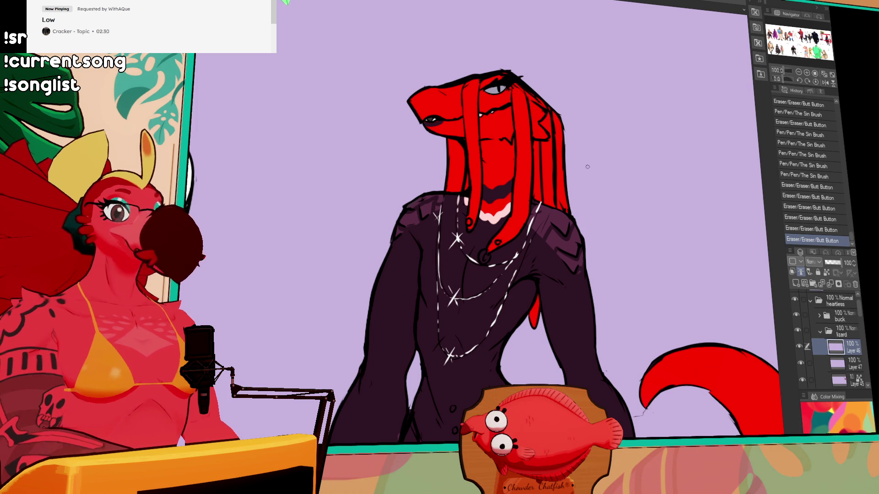
{"action": "scroll", "coordinate": [578, 178], "scroll_direction": "up", "scroll_amount": 2}
{"action": "mouse_move", "coordinate": [529, 191]}
{"action": "left_mouse_down"}
{"action": "mouse_move", "coordinate": [517, 154]}
{"action": "mouse_move", "coordinate": [517, 180]}
{"action": "left_mouse_up"}
{"action": "key", "text": "ctrl+z"}
{"action": "scroll", "coordinate": [519, 174], "scroll_direction": "up", "scroll_amount": 3}
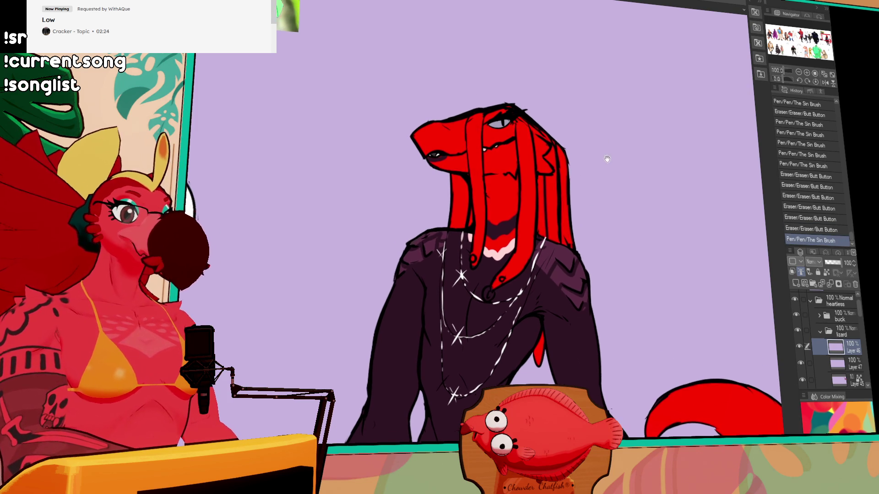
{"action": "left_click_drag", "start_coordinate": [519, 131], "coordinate": [521, 132]}
{"action": "left_click_drag", "start_coordinate": [521, 132], "coordinate": [547, 148]}
Step: Ink short strokes along the head's edge, top and eye, erasing stray ink on the upper outline
{"action": "left_click_drag", "start_coordinate": [541, 140], "coordinate": [550, 150]}
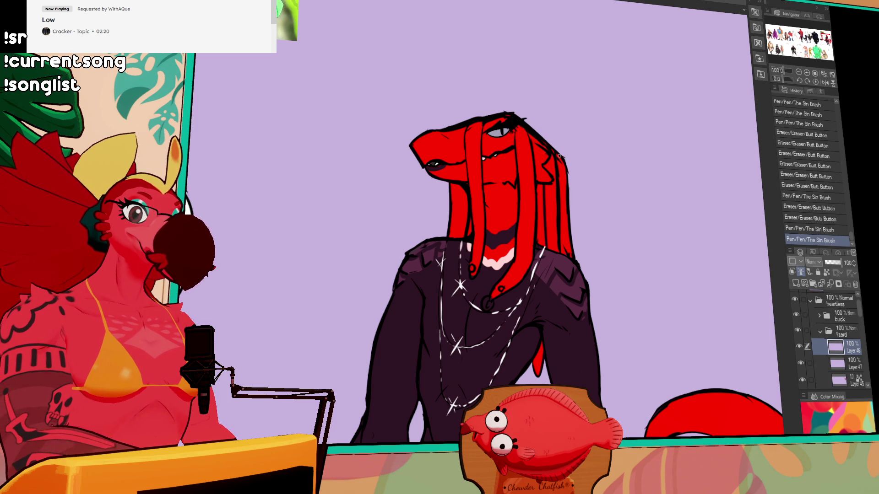
{"action": "left_click_drag", "start_coordinate": [509, 113], "coordinate": [518, 109]}
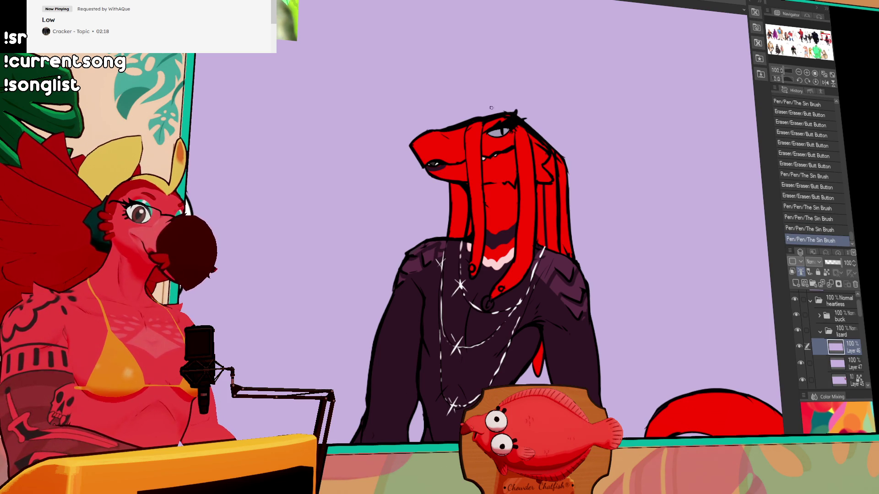
{"action": "left_click_drag", "start_coordinate": [494, 138], "coordinate": [515, 129]}
{"action": "scroll", "coordinate": [549, 142], "scroll_direction": "up", "scroll_amount": 2}
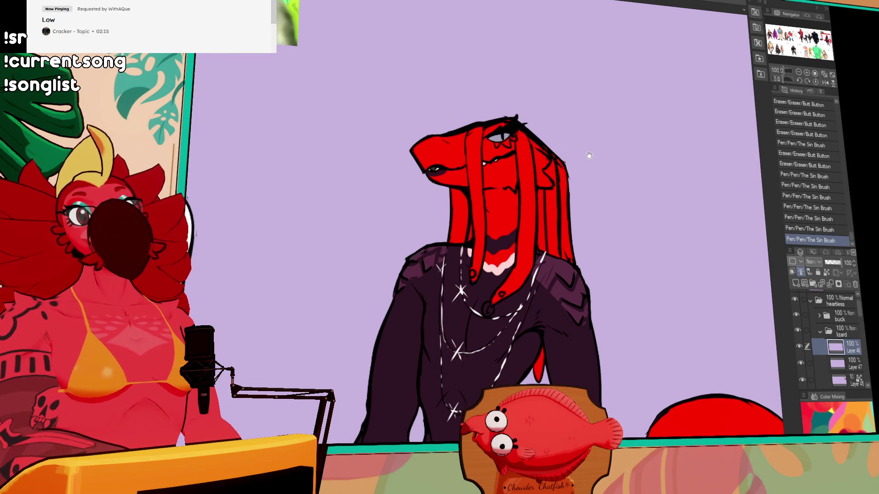
{"action": "left_click_drag", "start_coordinate": [587, 161], "coordinate": [606, 191]}
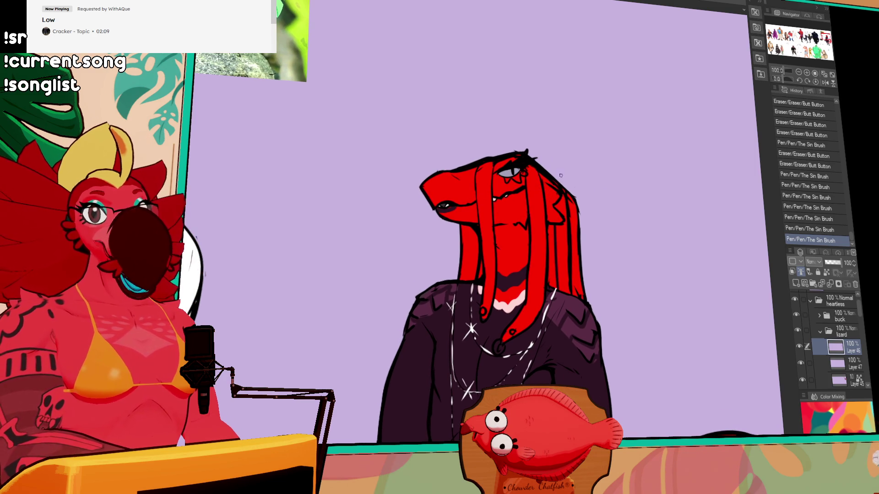
{"action": "left_click_drag", "start_coordinate": [537, 207], "coordinate": [572, 205]}
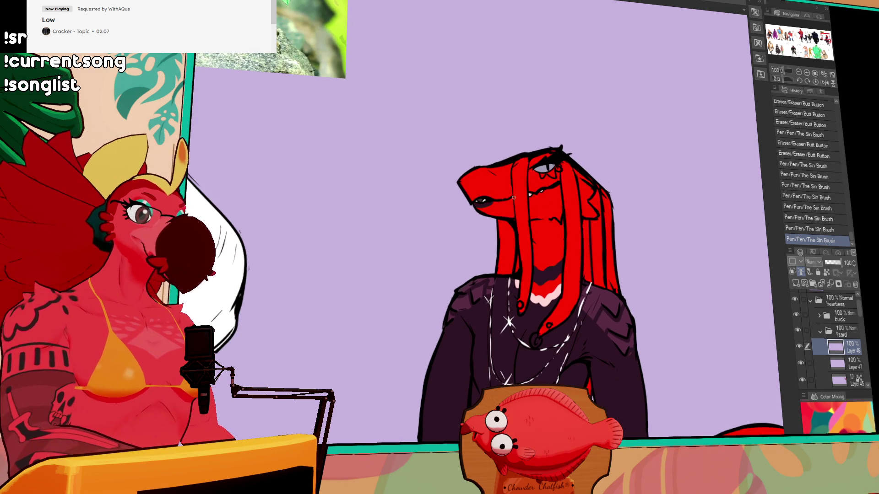
{"action": "mouse_move", "coordinate": [488, 202]}
{"action": "left_mouse_down"}
{"action": "mouse_move", "coordinate": [511, 196]}
{"action": "mouse_move", "coordinate": [538, 210]}
{"action": "left_mouse_up"}
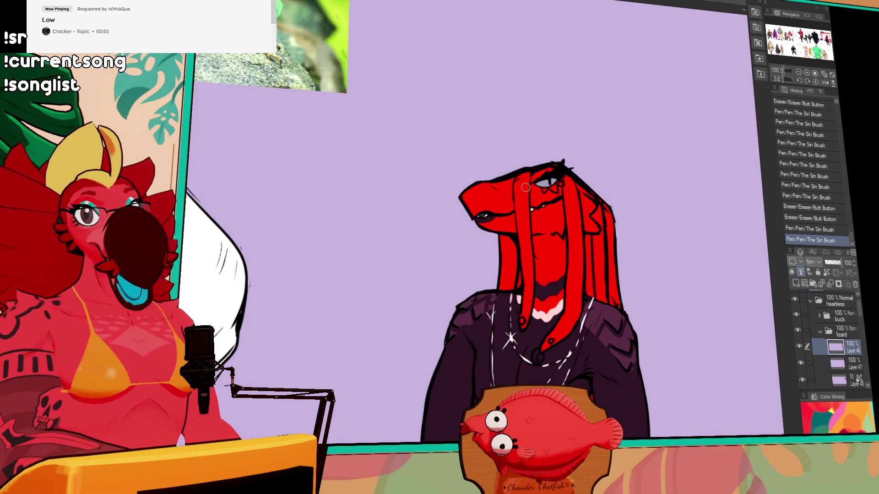
{"action": "left_click_drag", "start_coordinate": [520, 216], "coordinate": [520, 229]}
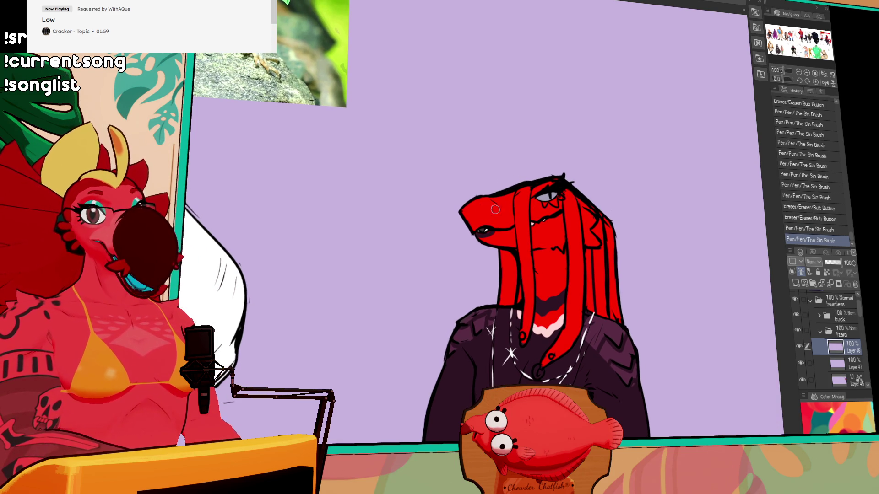
{"action": "mouse_move", "coordinate": [471, 205]}
{"action": "left_mouse_down"}
{"action": "mouse_move", "coordinate": [449, 208]}
{"action": "mouse_move", "coordinate": [492, 181]}
{"action": "mouse_move", "coordinate": [489, 201]}
{"action": "mouse_move", "coordinate": [474, 203]}
{"action": "left_mouse_up"}
{"action": "mouse_move", "coordinate": [474, 203]}
{"action": "left_mouse_down"}
{"action": "mouse_move", "coordinate": [495, 182]}
{"action": "mouse_move", "coordinate": [489, 198]}
{"action": "left_mouse_up"}
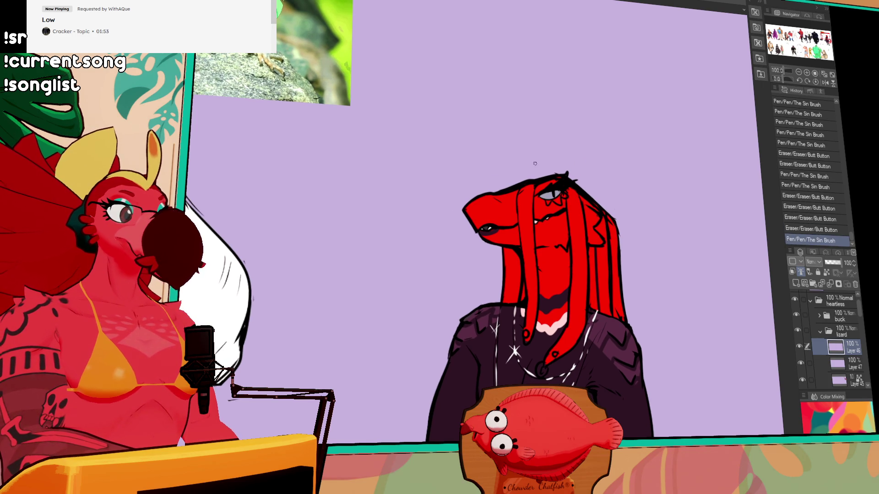
Step: Tidy the hair edge and snout by erasing along the hair and re-inking its outline
{"action": "mouse_move", "coordinate": [659, 215]}
{"action": "left_mouse_down"}
{"action": "mouse_move", "coordinate": [659, 151]}
{"action": "mouse_move", "coordinate": [659, 185]}
{"action": "left_mouse_up"}
{"action": "left_click_drag", "start_coordinate": [611, 213], "coordinate": [609, 206]}
{"action": "left_click_drag", "start_coordinate": [609, 207], "coordinate": [616, 215]}
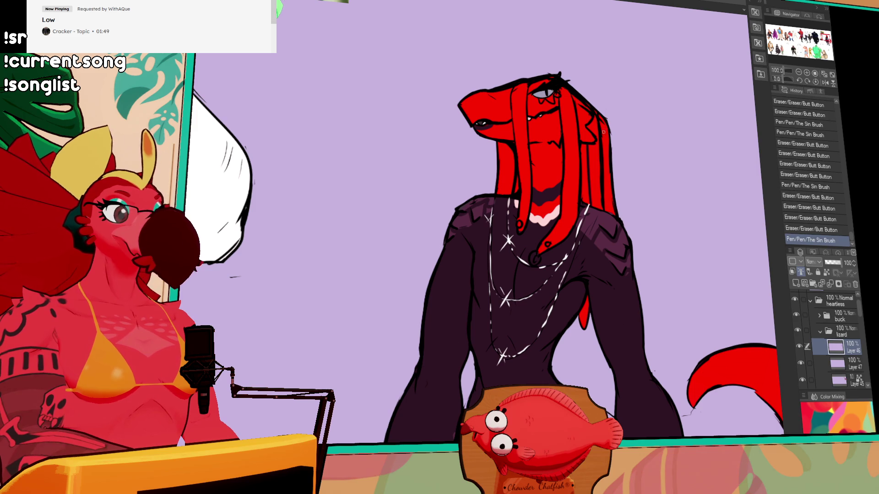
{"action": "left_click_drag", "start_coordinate": [600, 147], "coordinate": [599, 151]}
{"action": "left_click_drag", "start_coordinate": [597, 191], "coordinate": [598, 197]}
{"action": "left_click_drag", "start_coordinate": [600, 151], "coordinate": [600, 193]}
{"action": "left_click_drag", "start_coordinate": [599, 125], "coordinate": [603, 205]}
{"action": "mouse_move", "coordinate": [610, 133]}
{"action": "left_mouse_down"}
{"action": "mouse_move", "coordinate": [604, 158]}
{"action": "mouse_move", "coordinate": [590, 143]}
{"action": "left_mouse_up"}
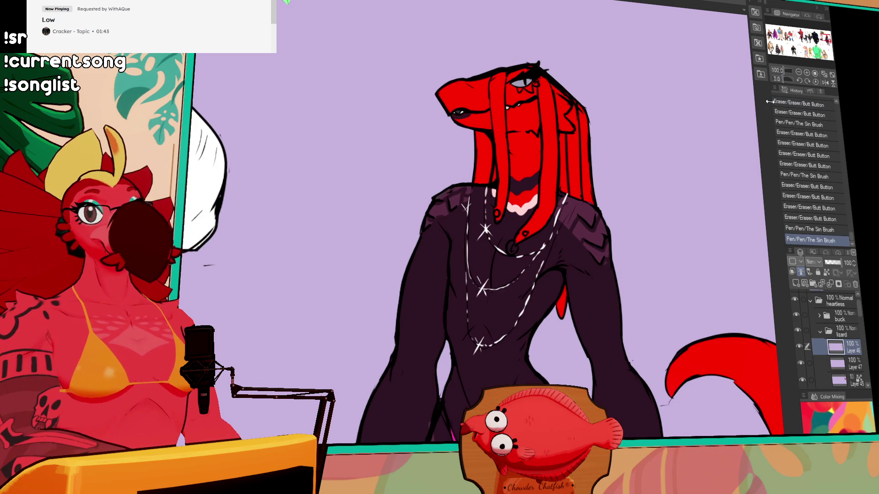
Step: Zoom out to the lower body and merge Layer 47 into the layer below
{"action": "scroll", "coordinate": [751, 95], "scroll_direction": "down", "scroll_amount": 1}
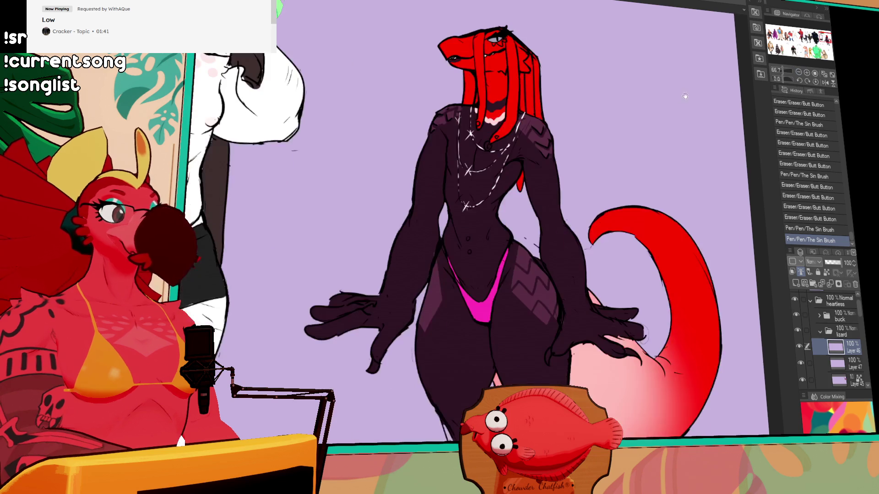
{"action": "scroll", "coordinate": [666, 190], "scroll_direction": "down", "scroll_amount": 1}
{"action": "mouse_move", "coordinate": [664, 188]}
{"action": "left_mouse_down"}
{"action": "mouse_move", "coordinate": [667, 222]}
{"action": "mouse_move", "coordinate": [659, 165]}
{"action": "left_mouse_up"}
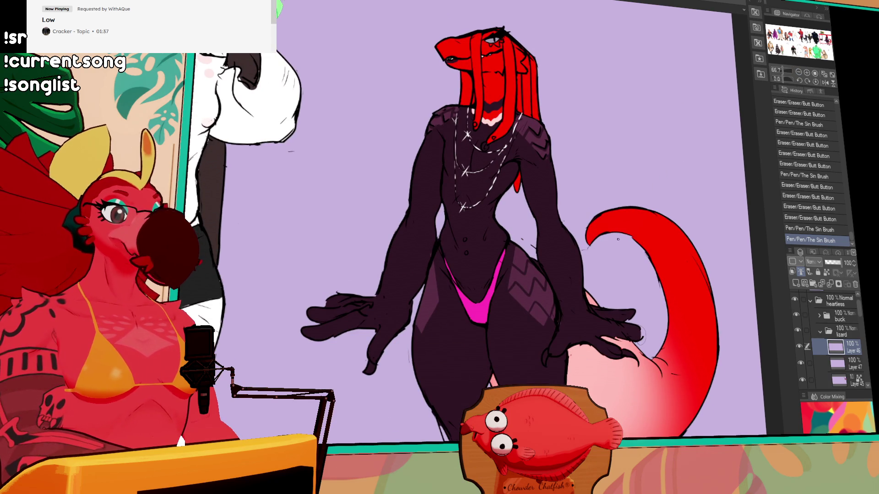
{"action": "left_click", "coordinate": [803, 369]}
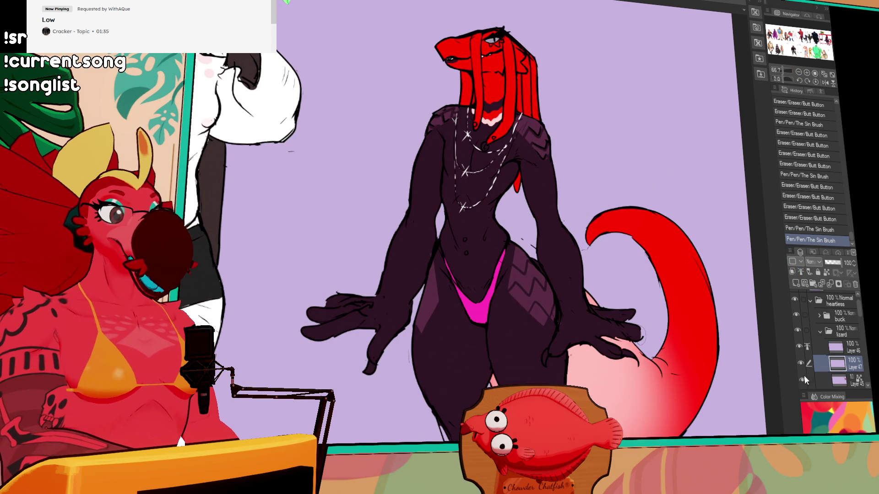
{"action": "key", "text": "ctrl+e"}
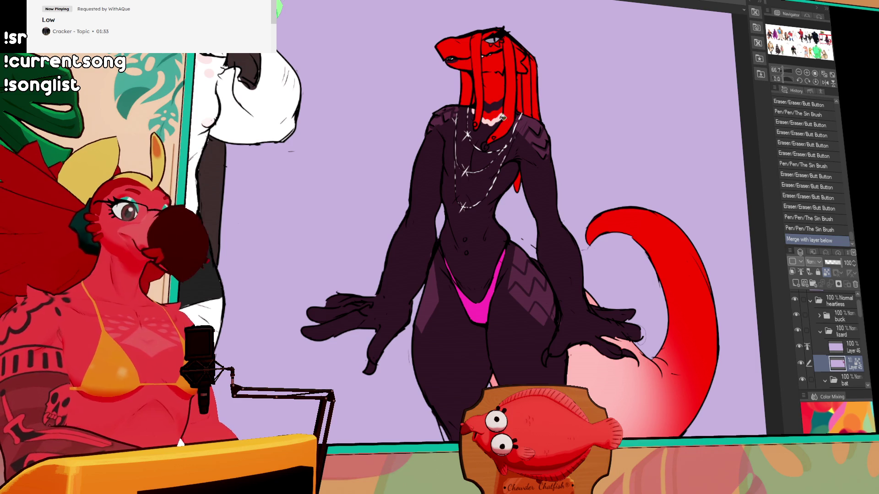
Step: Add short ink strokes on the figure, undoing a stray fill under the chin
{"action": "left_click", "coordinate": [491, 119]}
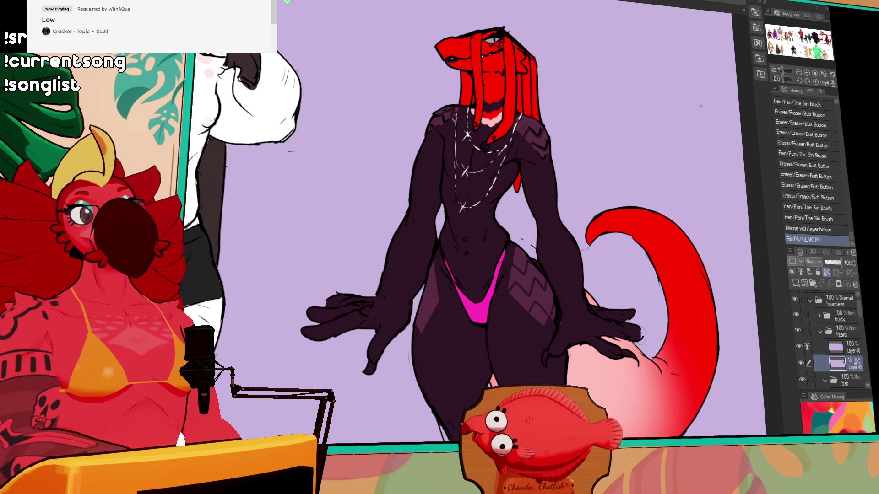
{"action": "scroll", "coordinate": [636, 213], "scroll_direction": "down", "scroll_amount": 2}
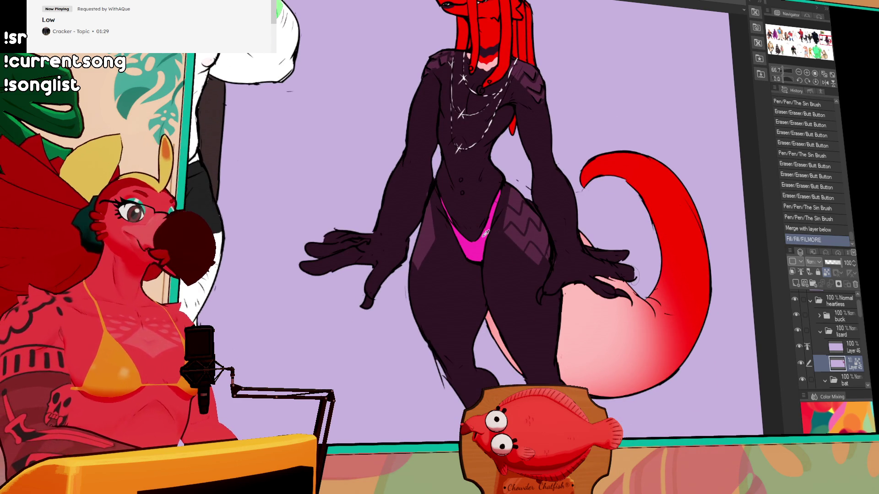
{"action": "key", "text": "ctrl+z"}
{"action": "left_click_drag", "start_coordinate": [422, 255], "coordinate": [423, 247]}
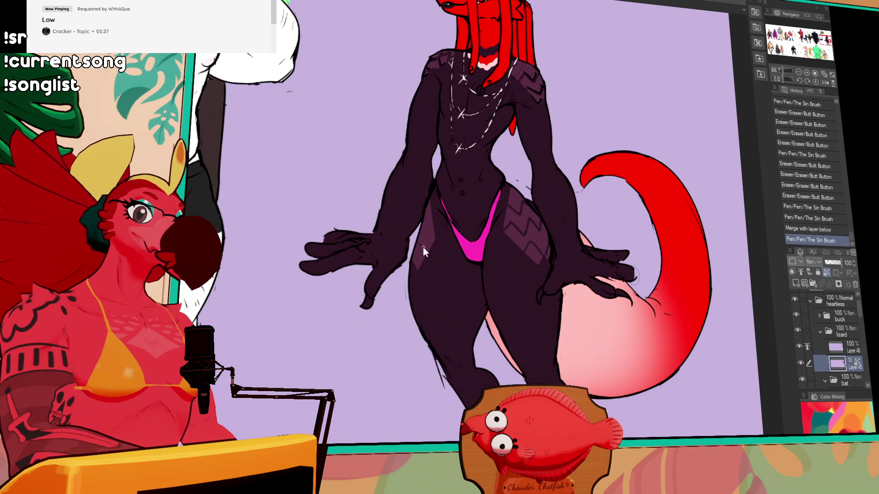
{"action": "key", "text": "ctrl+z"}
{"action": "key", "text": "ctrl+y"}
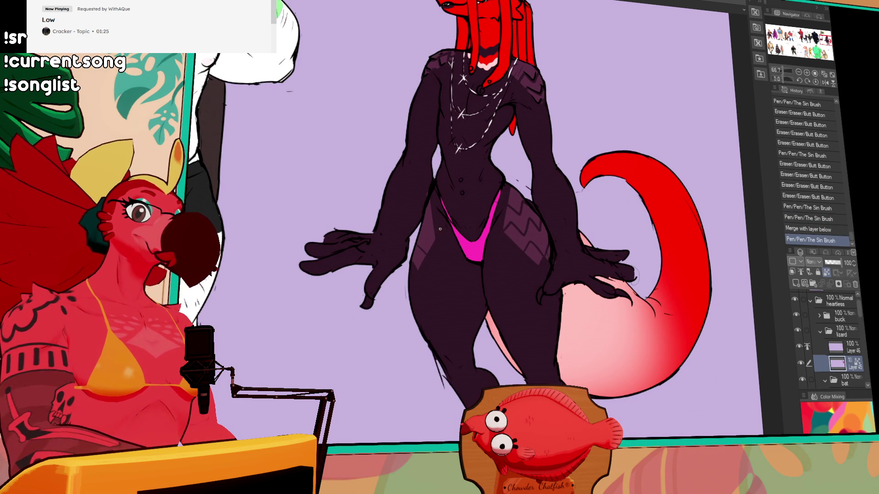
{"action": "mouse_move", "coordinate": [434, 233]}
{"action": "left_mouse_down"}
{"action": "mouse_move", "coordinate": [427, 231]}
{"action": "mouse_move", "coordinate": [440, 219]}
{"action": "left_mouse_up"}
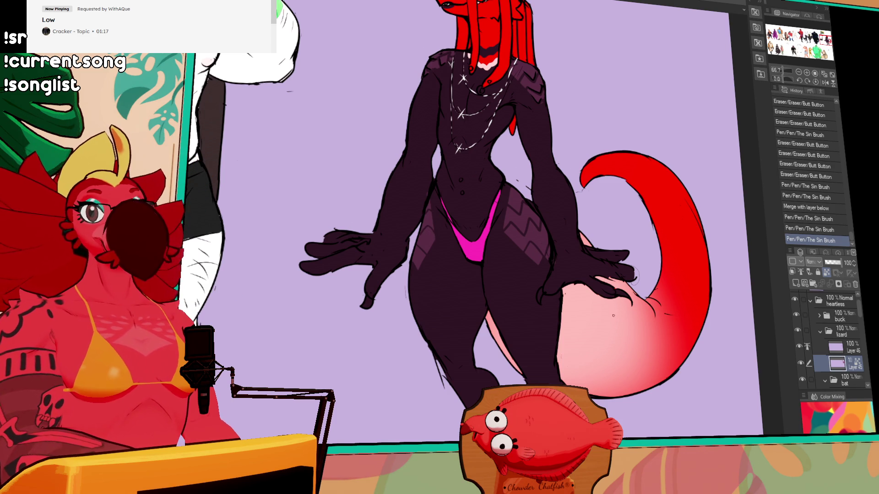
{"action": "scroll", "coordinate": [627, 200], "scroll_direction": "down", "scroll_amount": 1}
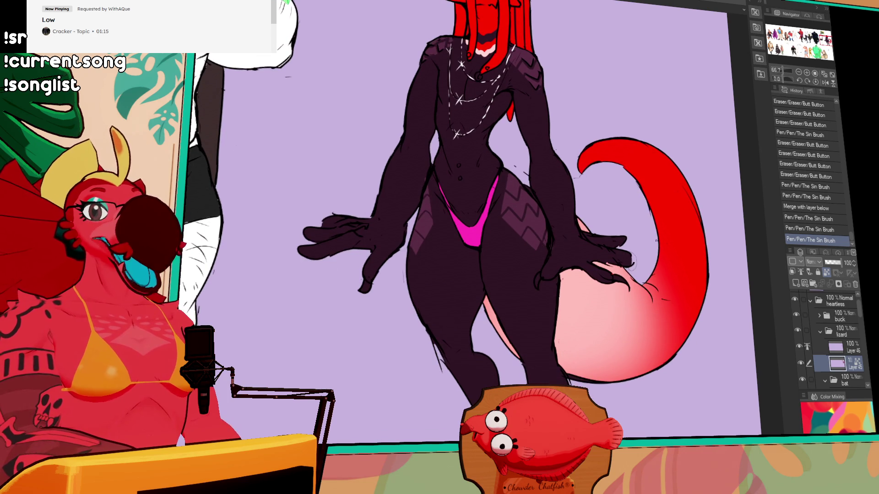
{"action": "left_click", "coordinate": [649, 160]}
Step: On Layer 46, ink the tail tip and extend the line along the tail's upper outline
{"action": "left_click", "coordinate": [851, 350]}
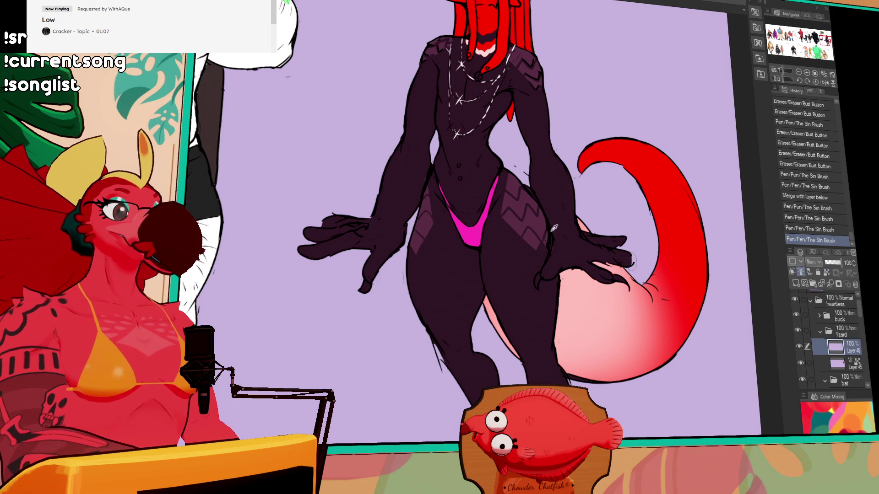
{"action": "left_click_drag", "start_coordinate": [641, 212], "coordinate": [634, 235]}
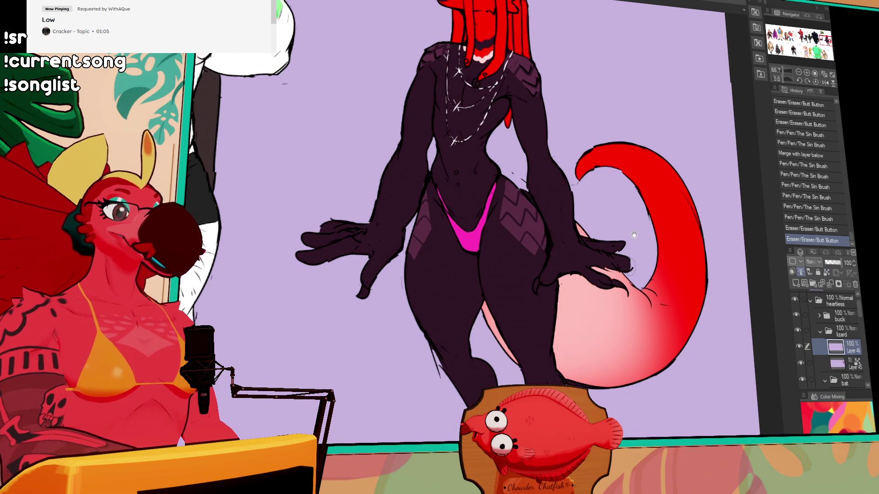
{"action": "left_click", "coordinate": [843, 358]}
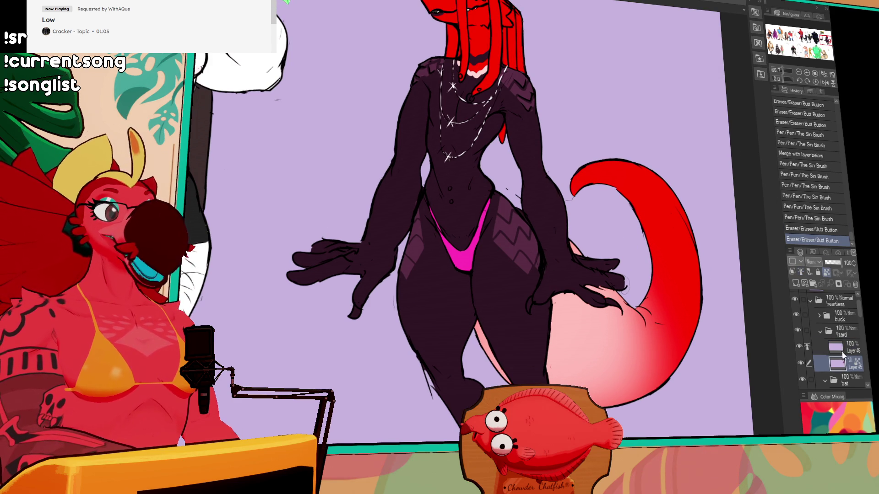
{"action": "left_click", "coordinate": [846, 350]}
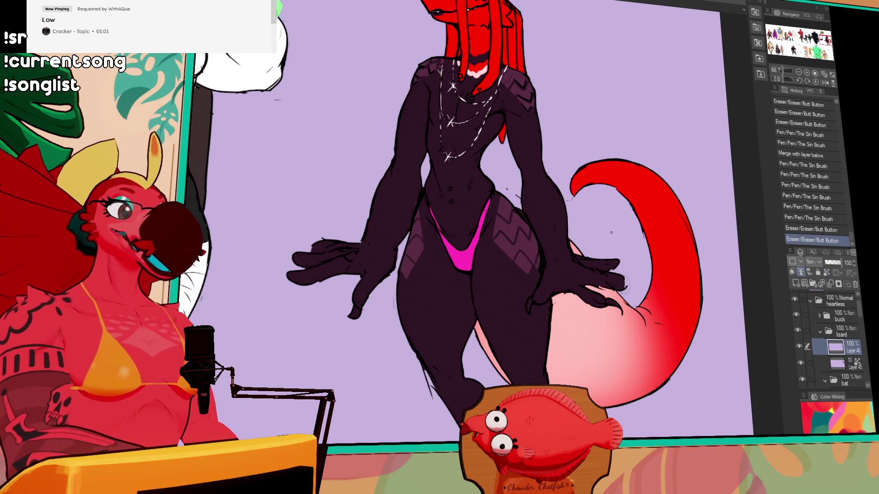
{"action": "mouse_move", "coordinate": [580, 167]}
{"action": "left_mouse_down"}
{"action": "mouse_move", "coordinate": [573, 196]}
{"action": "mouse_move", "coordinate": [580, 184]}
{"action": "left_mouse_up"}
{"action": "left_click_drag", "start_coordinate": [582, 182], "coordinate": [591, 178]}
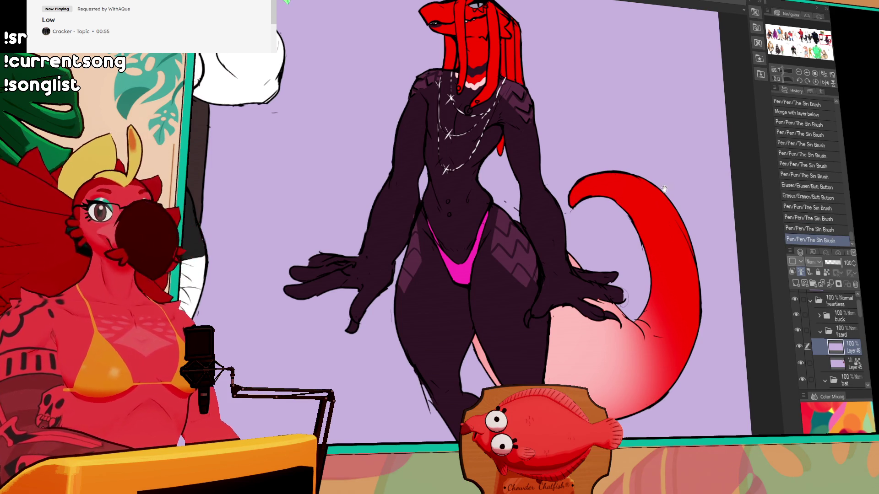
{"action": "left_click_drag", "start_coordinate": [664, 188], "coordinate": [655, 177]}
{"action": "mouse_move", "coordinate": [601, 187]}
{"action": "left_mouse_down"}
{"action": "mouse_move", "coordinate": [613, 198]}
{"action": "mouse_move", "coordinate": [615, 185]}
{"action": "mouse_move", "coordinate": [596, 173]}
{"action": "mouse_move", "coordinate": [618, 185]}
{"action": "mouse_move", "coordinate": [634, 217]}
{"action": "mouse_move", "coordinate": [636, 264]}
{"action": "left_mouse_up"}
Step: Erase part of the tail outline and add small ink strokes at the fingertip
{"action": "key", "text": "e"}
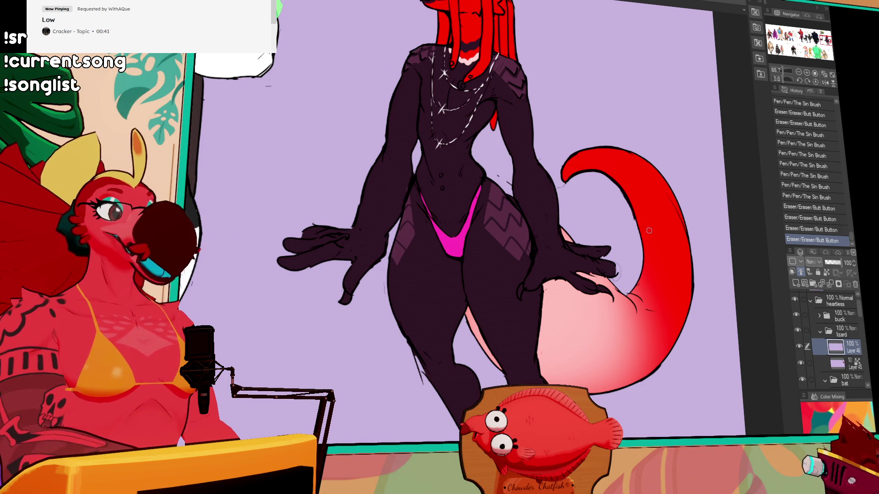
{"action": "mouse_move", "coordinate": [634, 219]}
{"action": "left_mouse_down"}
{"action": "mouse_move", "coordinate": [617, 191]}
{"action": "mouse_move", "coordinate": [642, 243]}
{"action": "left_mouse_up"}
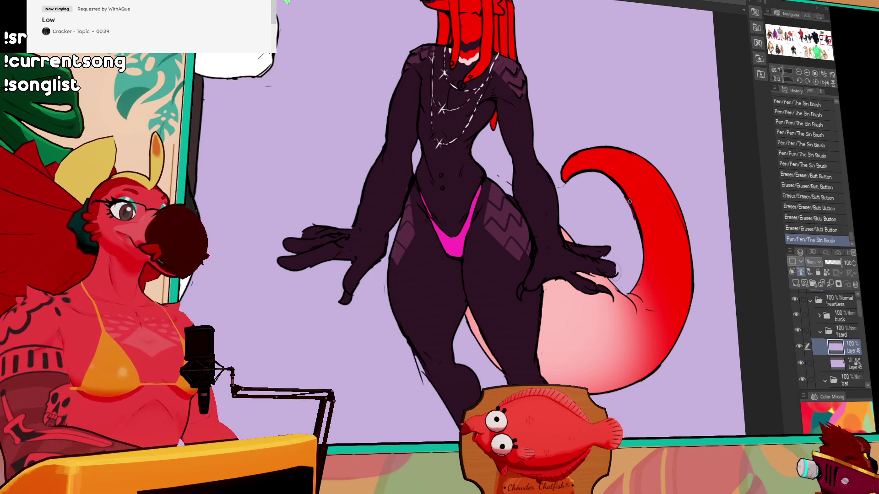
{"action": "mouse_move", "coordinate": [629, 202]}
{"action": "left_mouse_down"}
{"action": "mouse_move", "coordinate": [641, 256]}
{"action": "mouse_move", "coordinate": [632, 274]}
{"action": "mouse_move", "coordinate": [613, 283]}
{"action": "mouse_move", "coordinate": [584, 273]}
{"action": "mouse_move", "coordinate": [617, 271]}
{"action": "left_mouse_up"}
{"action": "key", "text": "ctrl+z"}
{"action": "left_click_drag", "start_coordinate": [617, 271], "coordinate": [618, 256]}
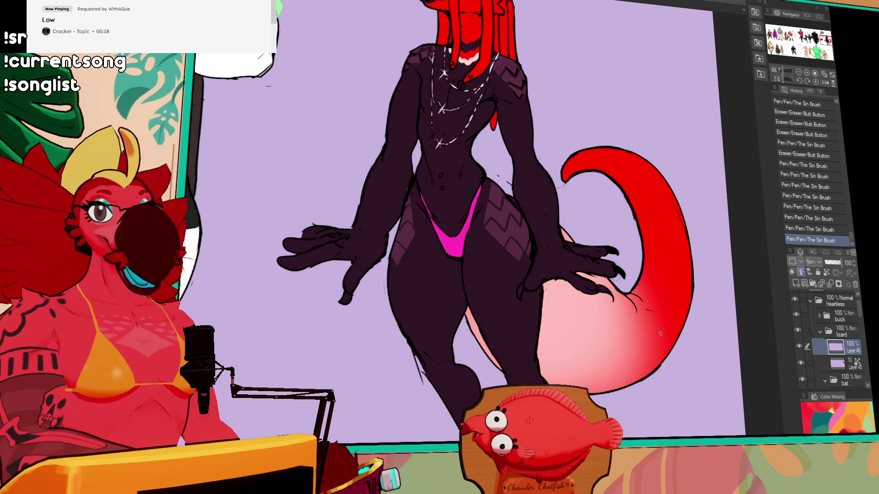
Step: On Layer 45, undo an accidental colour fill and draw a pen stroke instead
{"action": "left_click_drag", "start_coordinate": [549, 205], "coordinate": [553, 214]}
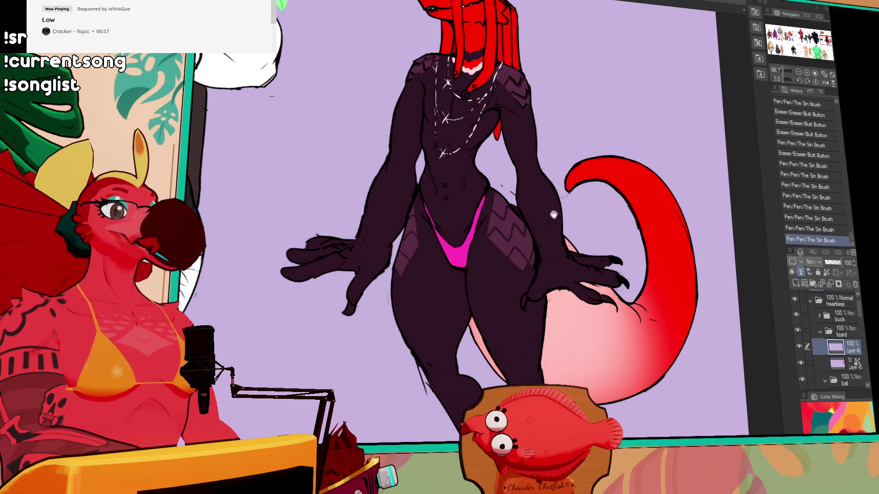
{"action": "left_click", "coordinate": [836, 363]}
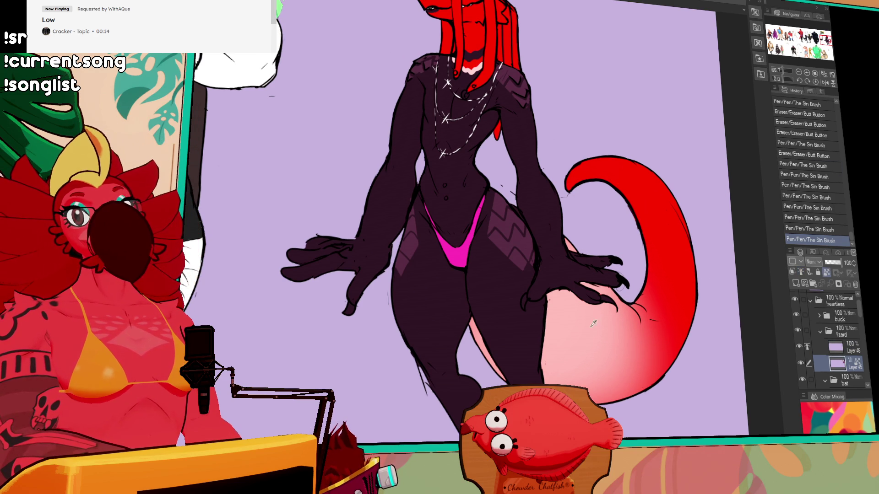
{"action": "left_click", "coordinate": [519, 208]}
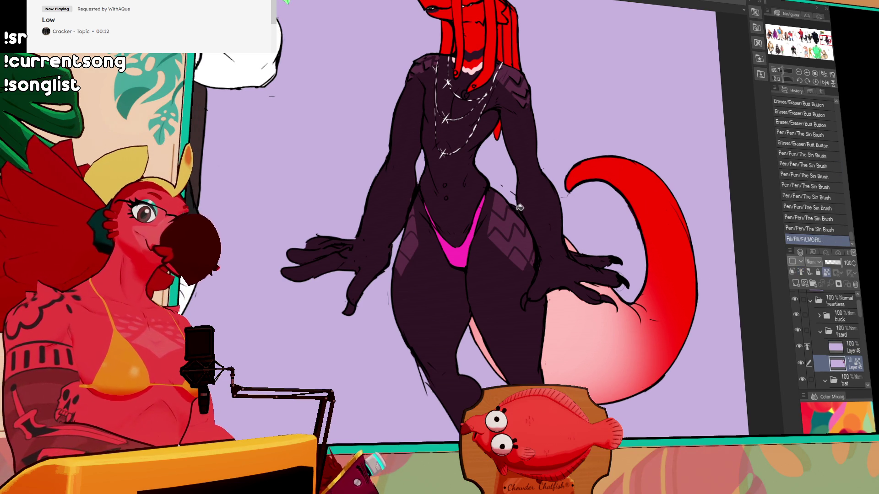
{"action": "key", "text": "ctrl+z"}
{"action": "key", "text": "p"}
{"action": "left_click", "coordinate": [512, 206]}
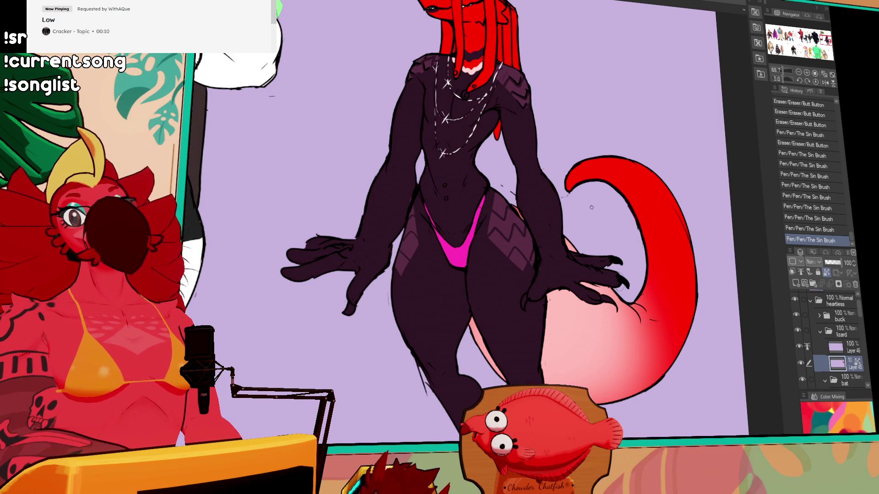
{"action": "mouse_move", "coordinate": [609, 182]}
{"action": "left_mouse_down"}
{"action": "mouse_move", "coordinate": [608, 206]}
{"action": "mouse_move", "coordinate": [630, 196]}
{"action": "left_mouse_up"}
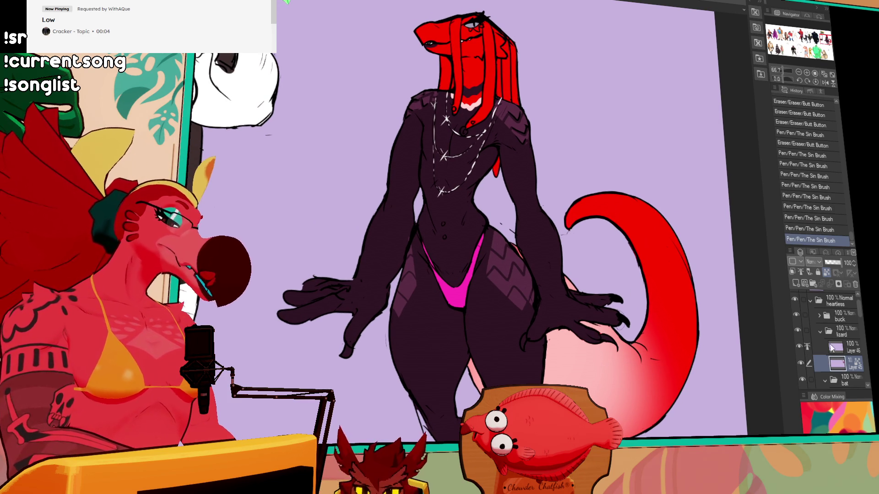
Step: On Layer 46, erase the stray line along the lizard's inner thigh
{"action": "left_click", "coordinate": [838, 348]}
{"action": "scroll", "coordinate": [680, 298], "scroll_direction": "down", "scroll_amount": 1}
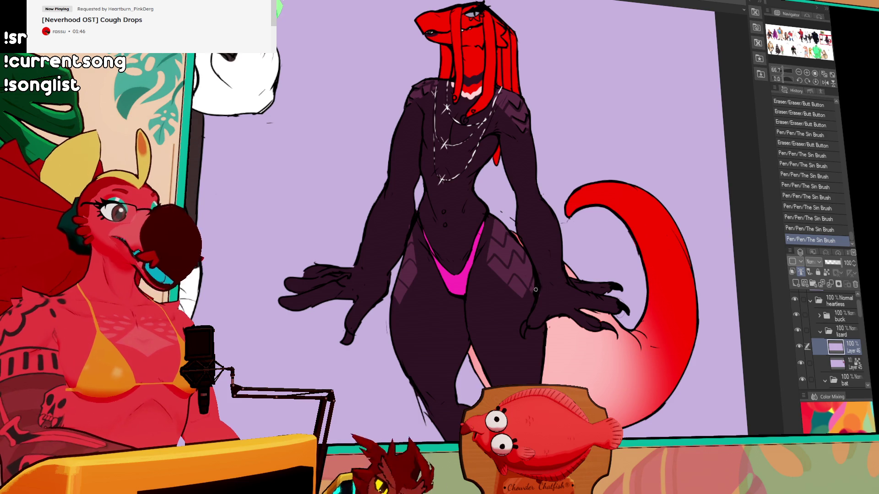
{"action": "left_click_drag", "start_coordinate": [538, 281], "coordinate": [533, 270]}
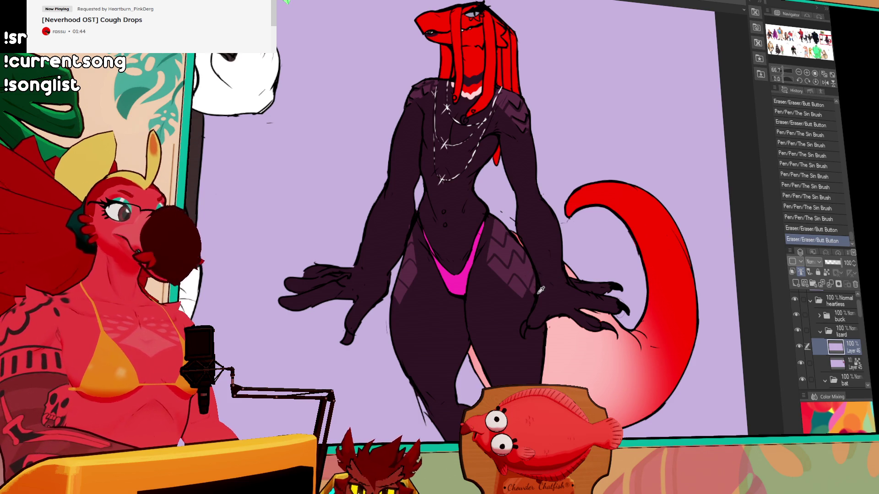
{"action": "scroll", "coordinate": [536, 285], "scroll_direction": "down", "scroll_amount": 3}
{"action": "mouse_move", "coordinate": [454, 264]}
{"action": "left_mouse_down"}
{"action": "mouse_move", "coordinate": [463, 316]}
{"action": "mouse_move", "coordinate": [455, 289]}
{"action": "left_mouse_up"}
{"action": "left_click_drag", "start_coordinate": [583, 151], "coordinate": [582, 197]}
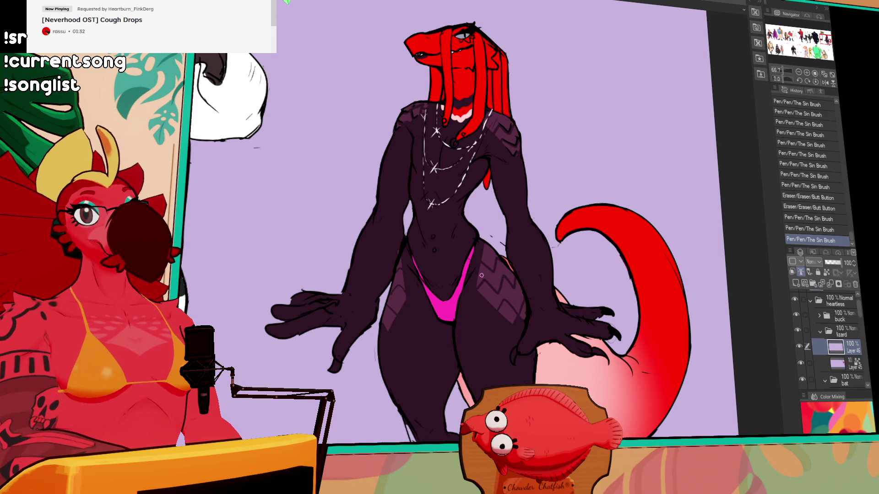
{"action": "scroll", "coordinate": [733, 157], "scroll_direction": "down", "scroll_amount": 3}
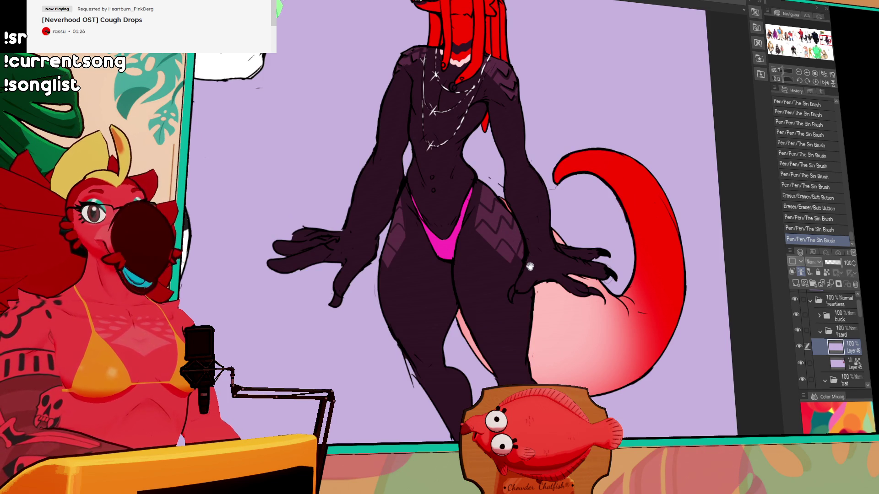
{"action": "left_click_drag", "start_coordinate": [529, 266], "coordinate": [534, 269]}
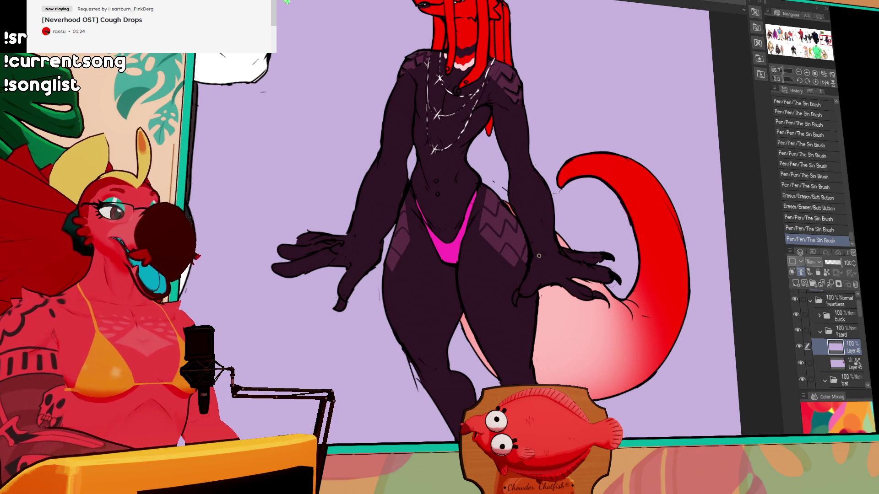
Step: Zoom out to review the lineup, then zoom back in centred on the deer and red lizard
{"action": "left_click", "coordinate": [799, 72]}
{"action": "left_click_drag", "start_coordinate": [554, 142], "coordinate": [667, 158]}
{"action": "left_click", "coordinate": [798, 72]}
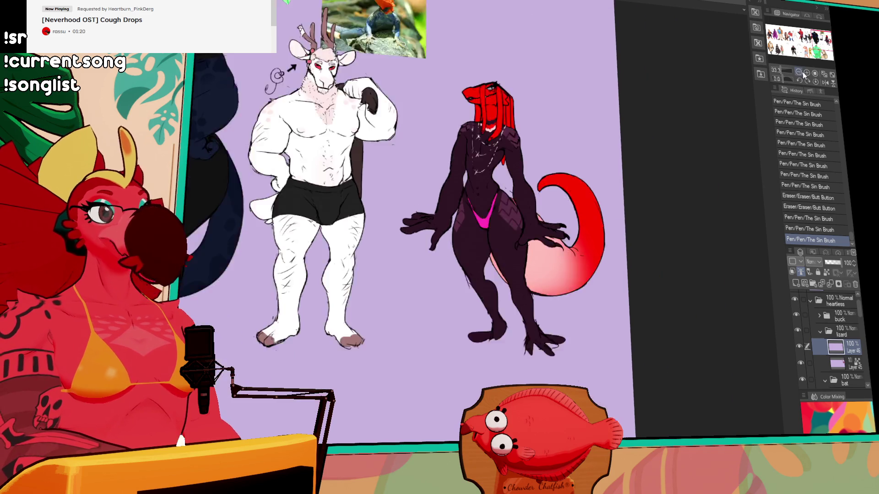
{"action": "left_click", "coordinate": [799, 72]}
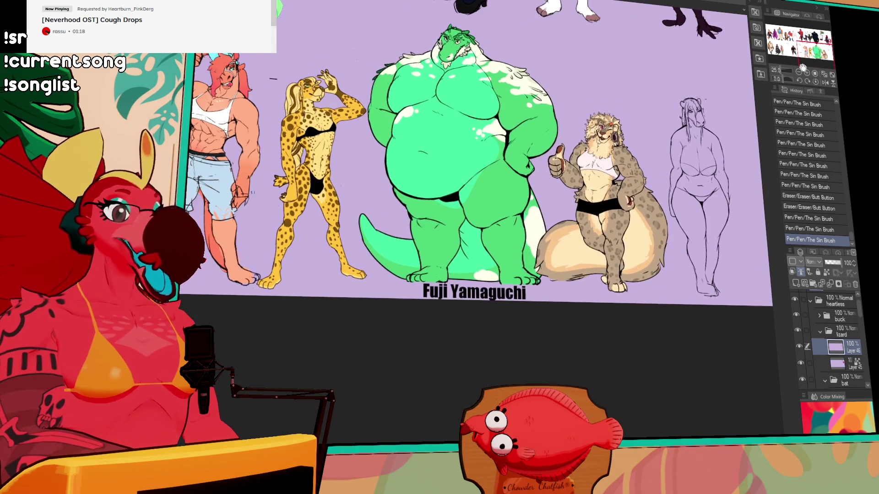
{"action": "mouse_move", "coordinate": [803, 68]}
{"action": "left_mouse_down"}
{"action": "mouse_move", "coordinate": [770, 58]}
{"action": "mouse_move", "coordinate": [779, 46]}
{"action": "mouse_move", "coordinate": [807, 56]}
{"action": "left_mouse_up"}
{"action": "scroll", "coordinate": [602, 144], "scroll_direction": "down", "scroll_amount": 5}
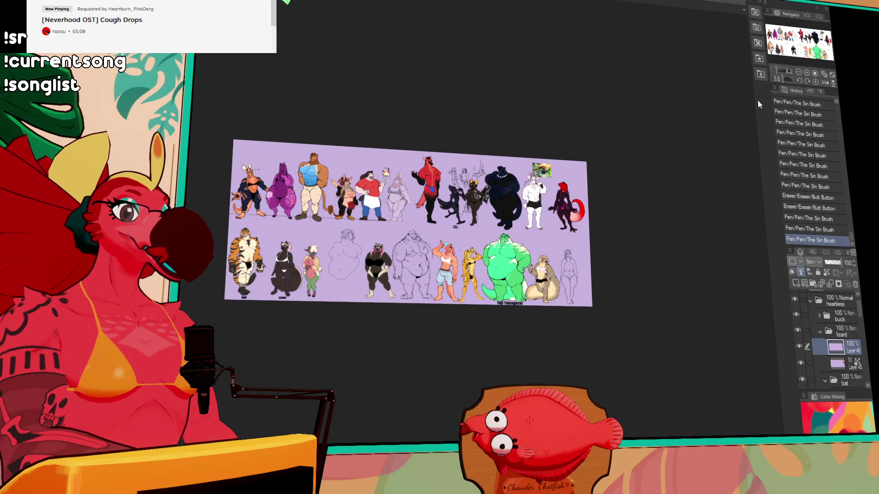
{"action": "left_click", "coordinate": [806, 72]}
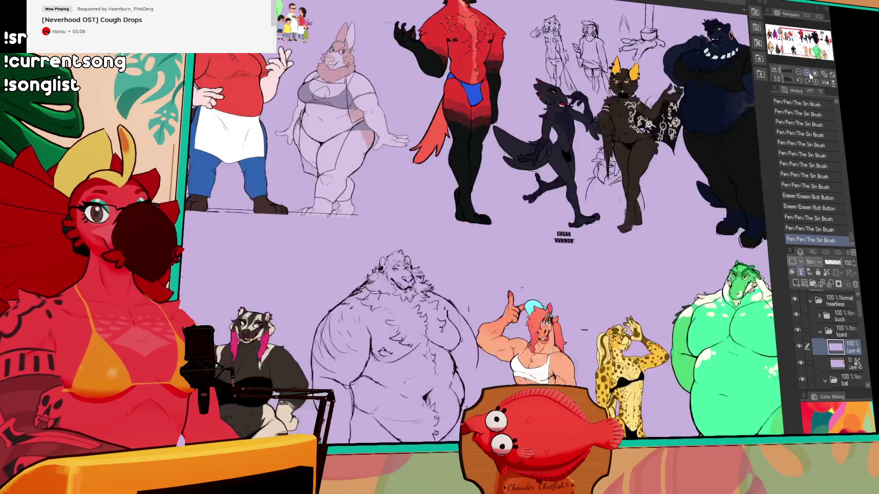
{"action": "left_click", "coordinate": [806, 73]}
{"action": "left_click", "coordinate": [806, 73]}
{"action": "scroll", "coordinate": [700, 97], "scroll_direction": "down", "scroll_amount": 2}
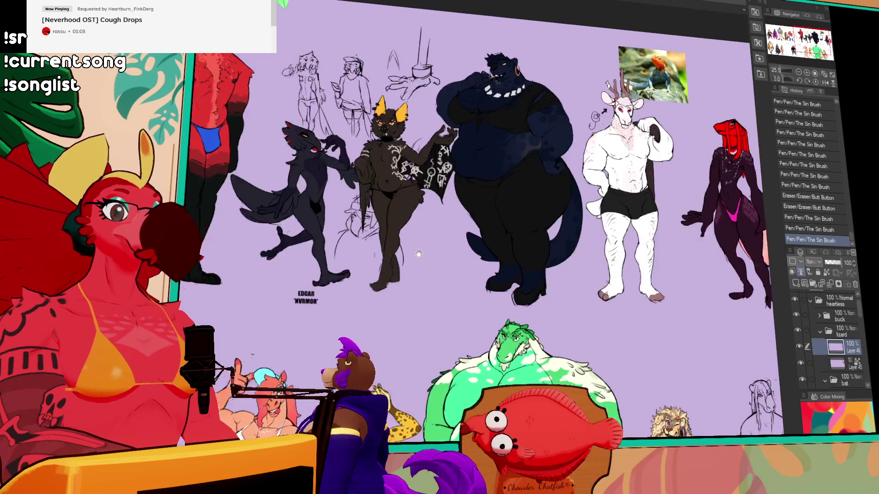
{"action": "mouse_move", "coordinate": [419, 254]}
{"action": "left_mouse_down"}
{"action": "mouse_move", "coordinate": [551, 277]}
{"action": "mouse_move", "coordinate": [295, 247]}
{"action": "left_mouse_up"}
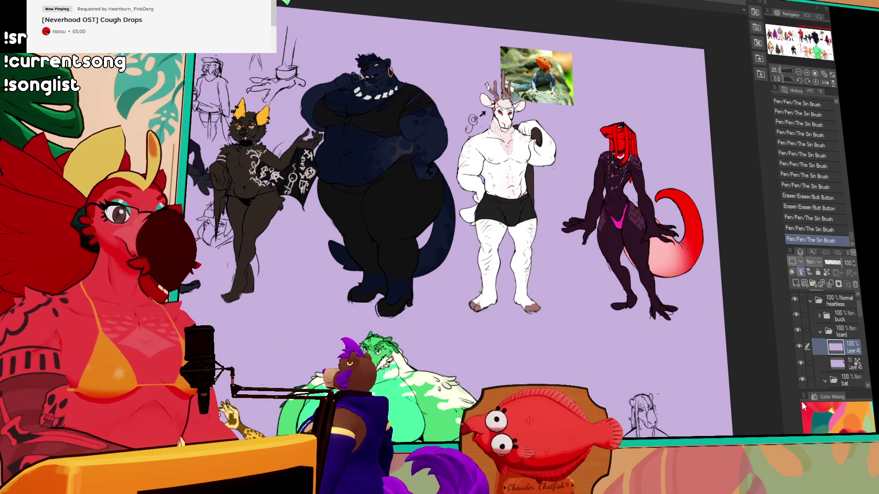
Step: Scale the lizard folder down slightly with Ctrl+T and commit the transform
{"action": "left_click", "coordinate": [847, 335]}
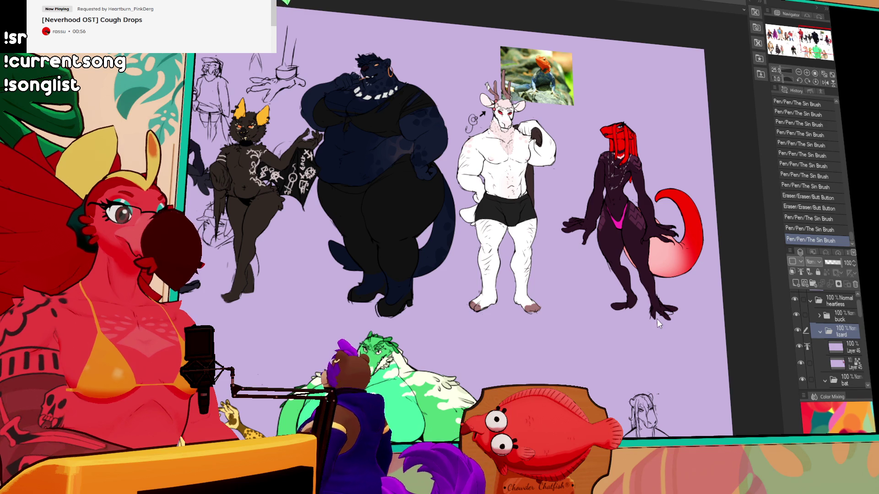
{"action": "key", "text": "ctrl+t"}
{"action": "left_click_drag", "start_coordinate": [691, 64], "coordinate": [682, 77]}
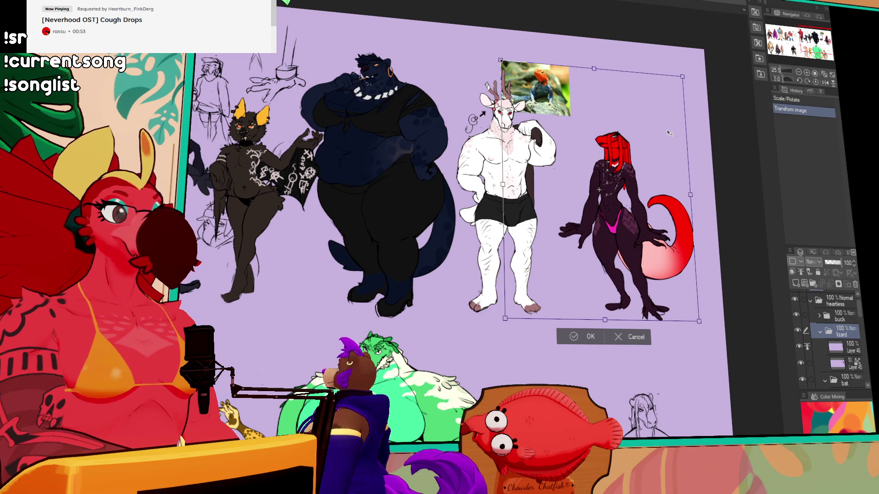
{"action": "key", "text": "Return"}
{"action": "scroll", "coordinate": [640, 206], "scroll_direction": "up", "scroll_amount": 3}
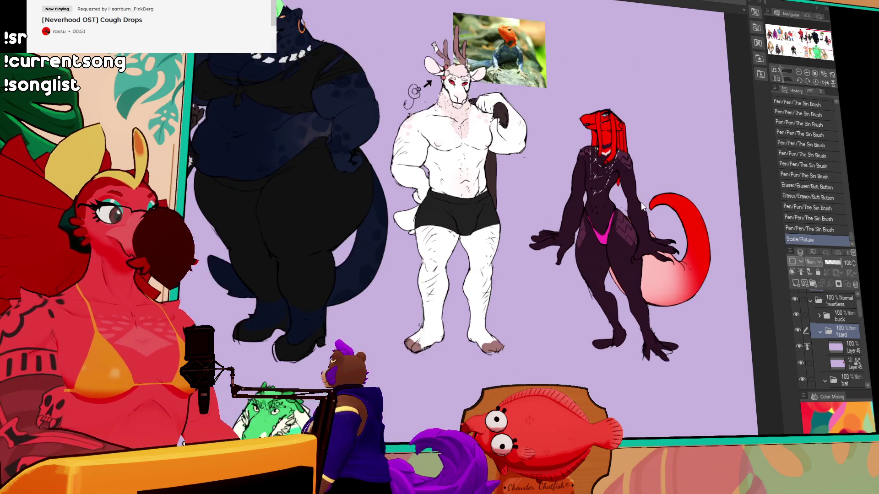
Step: Make the lower Layer 45 in the lizard folder active with the head and chest in view
{"action": "left_click", "coordinate": [824, 341]}
{"action": "left_click", "coordinate": [842, 362]}
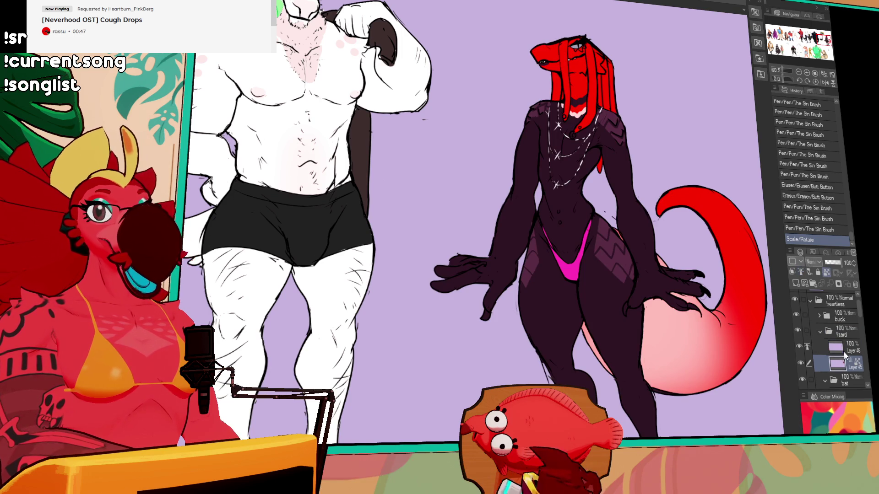
{"action": "left_click_drag", "start_coordinate": [746, 379], "coordinate": [719, 418]}
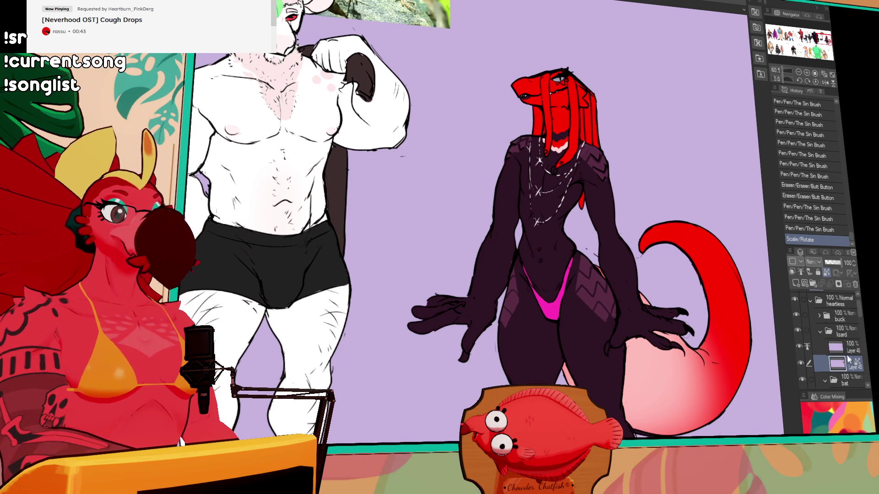
{"action": "left_click", "coordinate": [845, 346]}
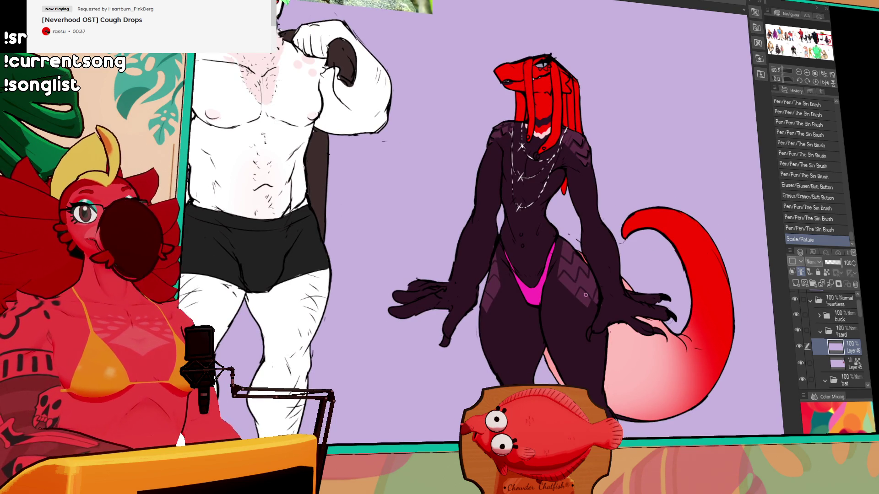
{"action": "scroll", "coordinate": [584, 296], "scroll_direction": "up", "scroll_amount": 2}
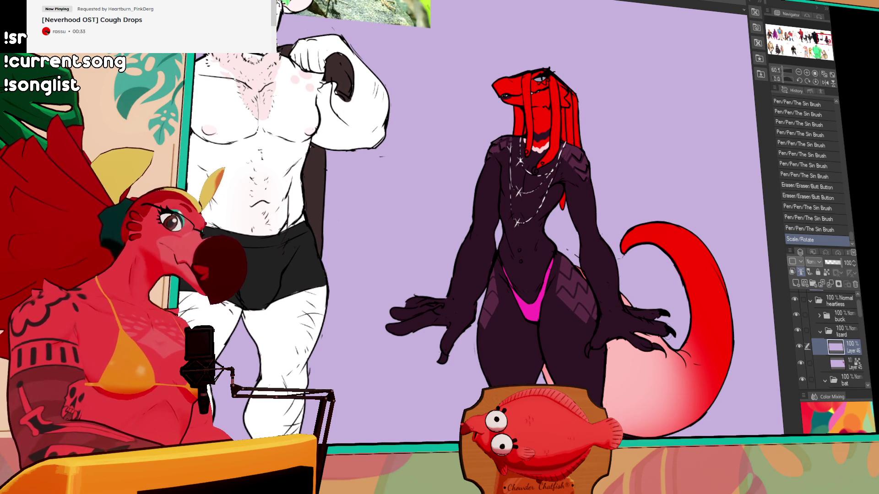
{"action": "left_click", "coordinate": [842, 364]}
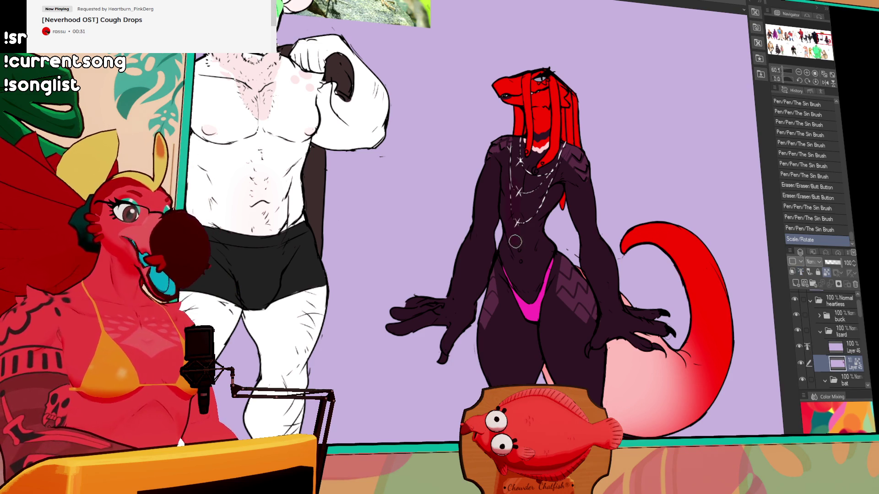
{"action": "left_click", "coordinate": [502, 191]}
{"action": "key", "text": "ctrl+z"}
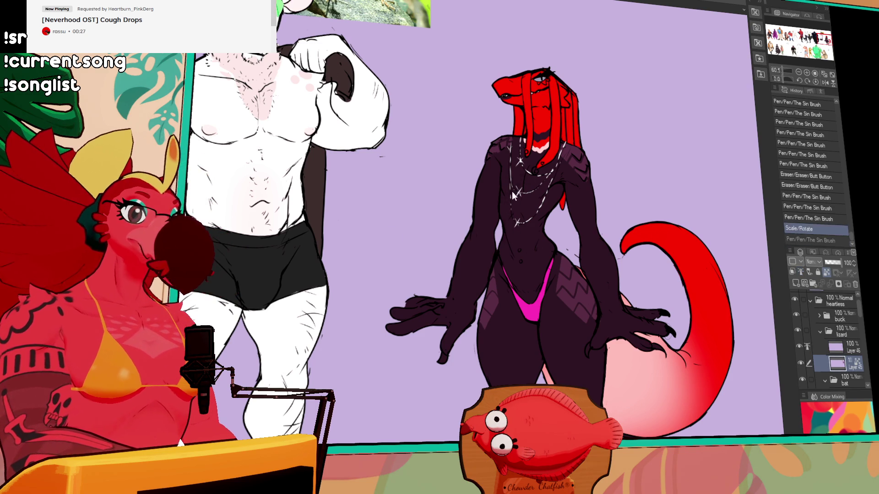
Step: Draw short dark detail strokes on the belly below the necklace
{"action": "left_click_drag", "start_coordinate": [508, 179], "coordinate": [512, 229]}
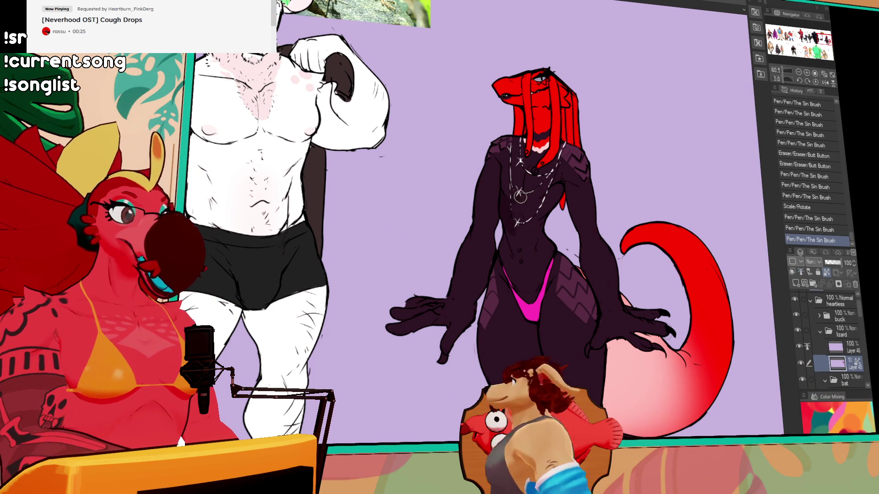
{"action": "key", "text": "ctrl+z"}
{"action": "key", "text": "ctrl+z"}
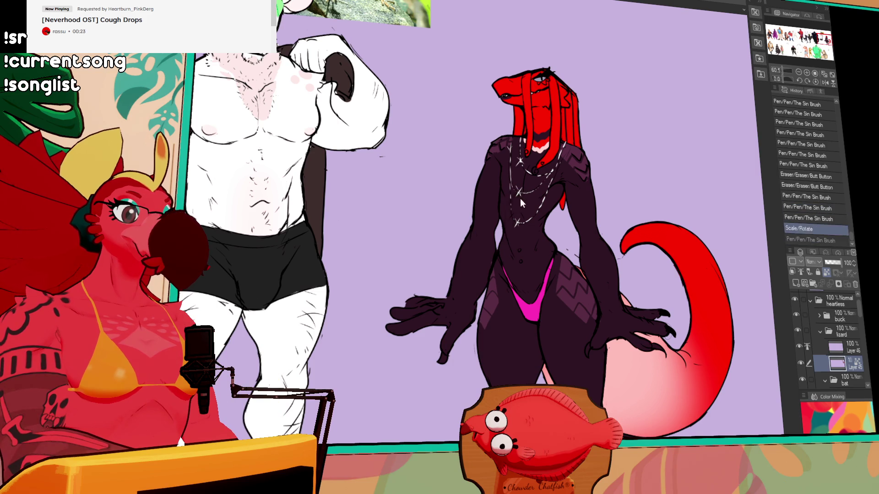
{"action": "mouse_move", "coordinate": [512, 247]}
{"action": "left_mouse_down"}
{"action": "mouse_move", "coordinate": [531, 293]}
{"action": "mouse_move", "coordinate": [539, 251]}
{"action": "left_mouse_up"}
{"action": "left_click_drag", "start_coordinate": [535, 221], "coordinate": [526, 252]}
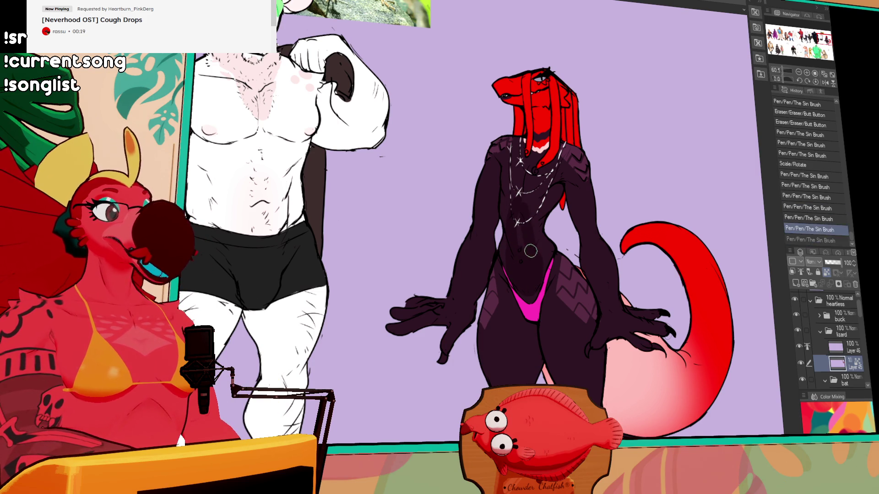
{"action": "left_click_drag", "start_coordinate": [519, 201], "coordinate": [531, 244]}
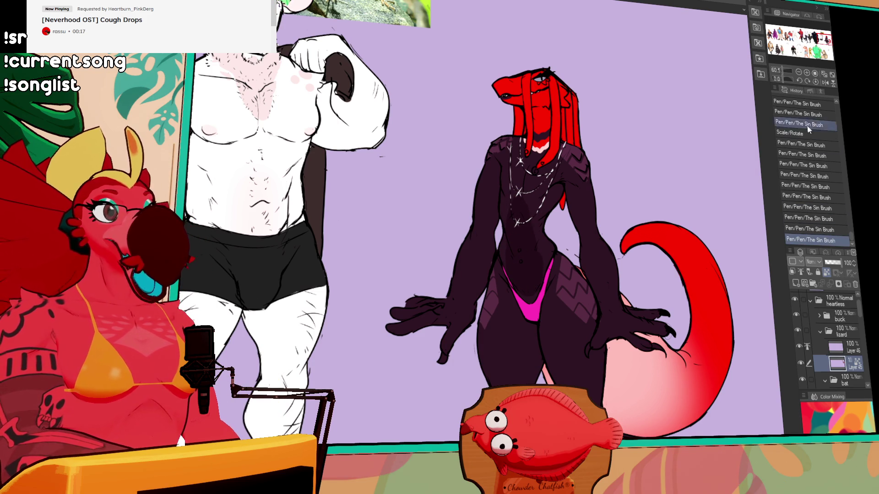
Step: Zoom to 100% on the torso and add further dark strokes to the belly
{"action": "left_click", "coordinate": [807, 74]}
{"action": "mouse_move", "coordinate": [596, 205]}
{"action": "left_mouse_down"}
{"action": "mouse_move", "coordinate": [512, 239]}
{"action": "mouse_move", "coordinate": [509, 275]}
{"action": "left_mouse_up"}
{"action": "left_click_drag", "start_coordinate": [528, 320], "coordinate": [527, 326]}
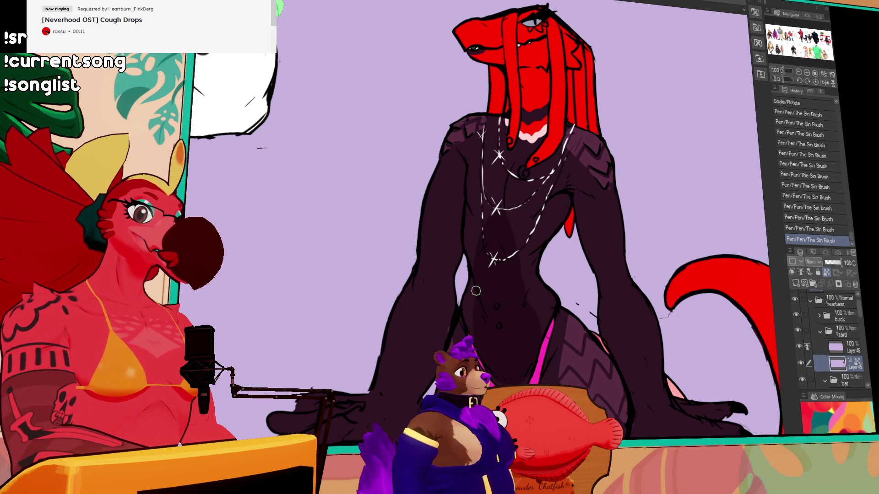
{"action": "left_click_drag", "start_coordinate": [504, 273], "coordinate": [514, 277]}
{"action": "left_click_drag", "start_coordinate": [578, 288], "coordinate": [554, 293]}
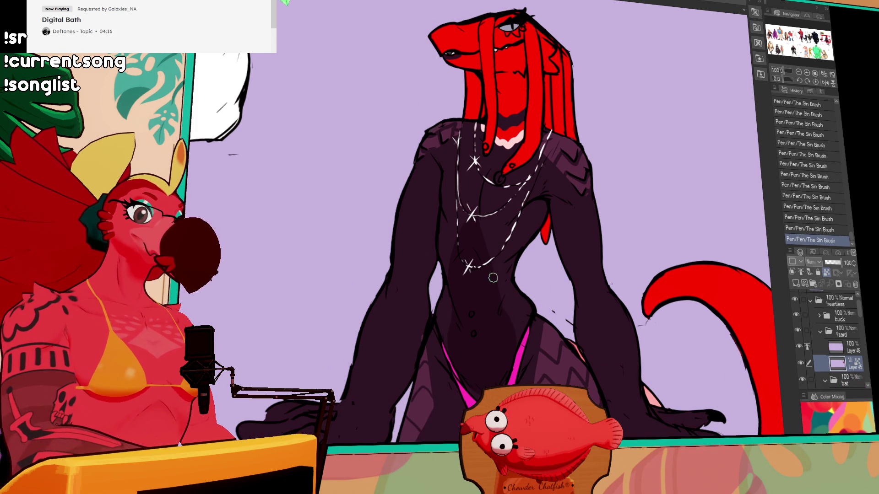
{"action": "left_click", "coordinate": [798, 73]}
Step: Frame the lizard and draw three sparkle marks on the chain necklace
{"action": "left_click", "coordinate": [798, 72]}
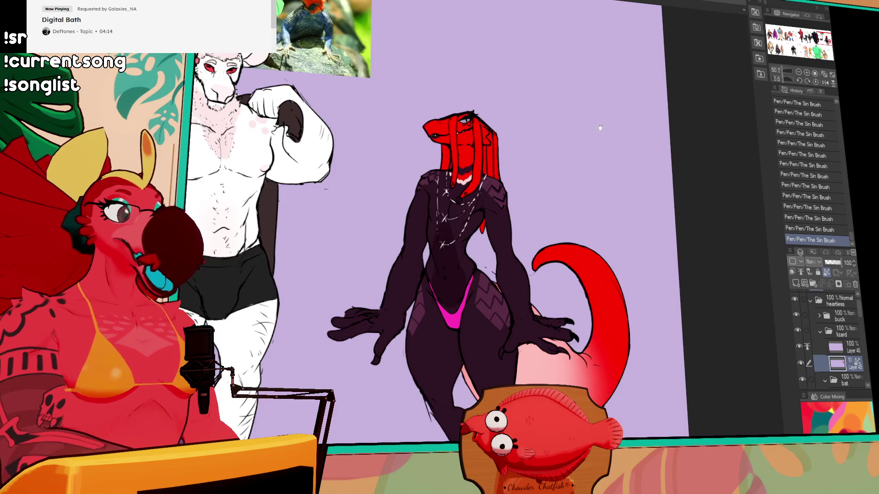
{"action": "left_click", "coordinate": [798, 73]}
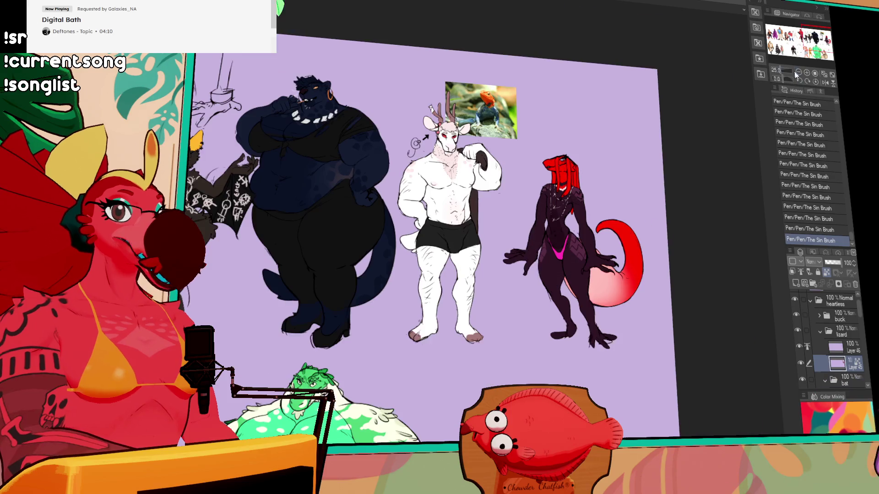
{"action": "mouse_move", "coordinate": [674, 123]}
{"action": "left_mouse_down"}
{"action": "mouse_move", "coordinate": [701, 179]}
{"action": "mouse_move", "coordinate": [599, 148]}
{"action": "left_mouse_up"}
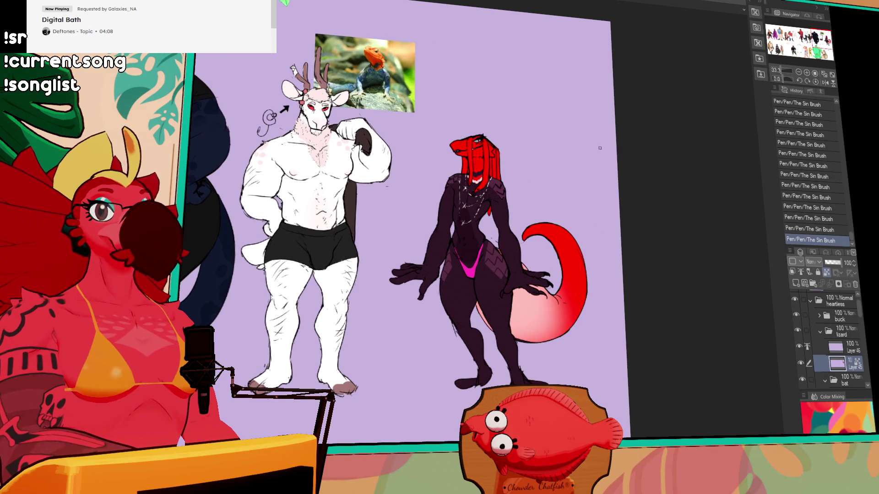
{"action": "scroll", "coordinate": [486, 189], "scroll_direction": "up", "scroll_amount": 2}
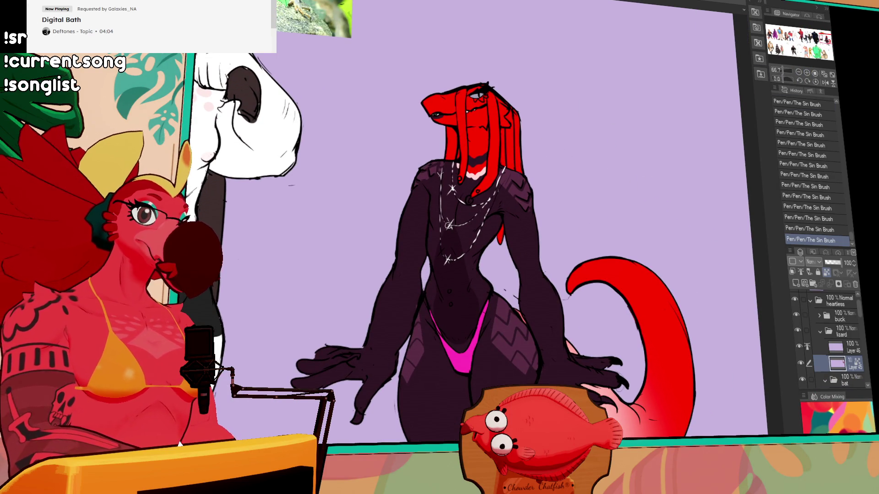
{"action": "left_click", "coordinate": [448, 225]}
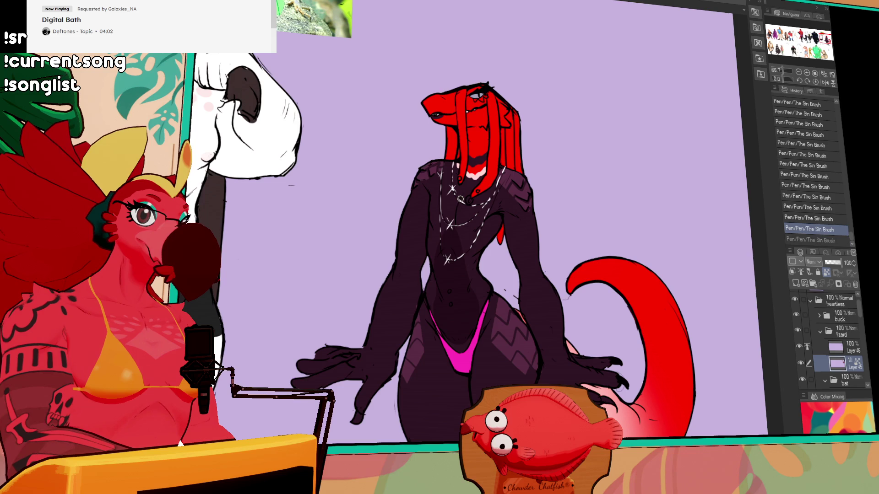
{"action": "left_click", "coordinate": [460, 199]}
{"action": "left_click", "coordinate": [448, 257]}
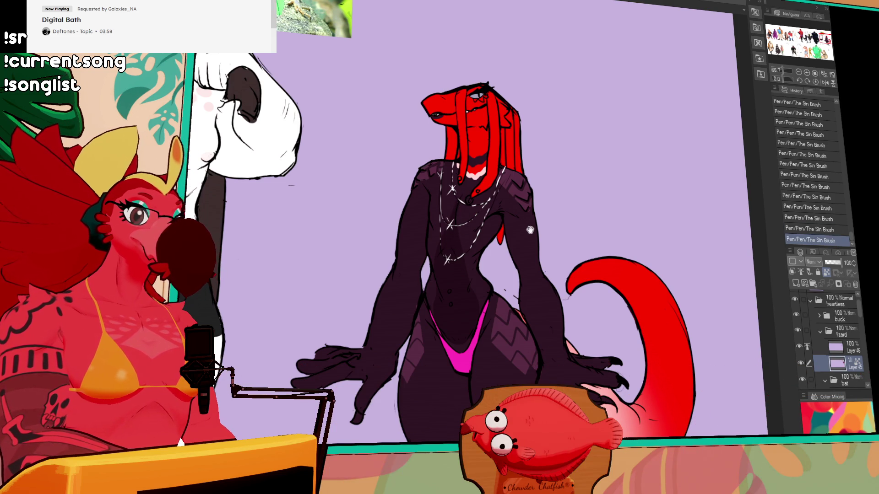
Step: Fill a small unpainted gap and add dark touch-ups on the body near the belly
{"action": "left_click_drag", "start_coordinate": [530, 230], "coordinate": [509, 220]}
{"action": "left_click", "coordinate": [447, 313]}
{"action": "left_click", "coordinate": [448, 303]}
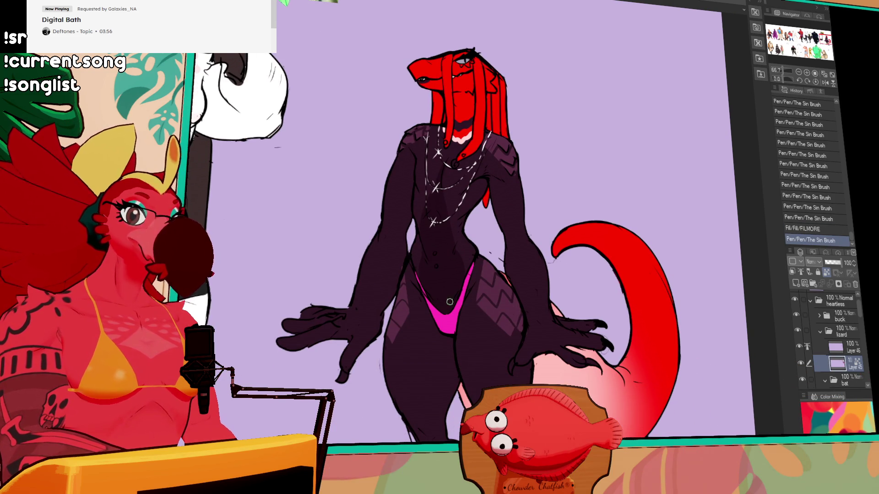
{"action": "left_click", "coordinate": [449, 302]}
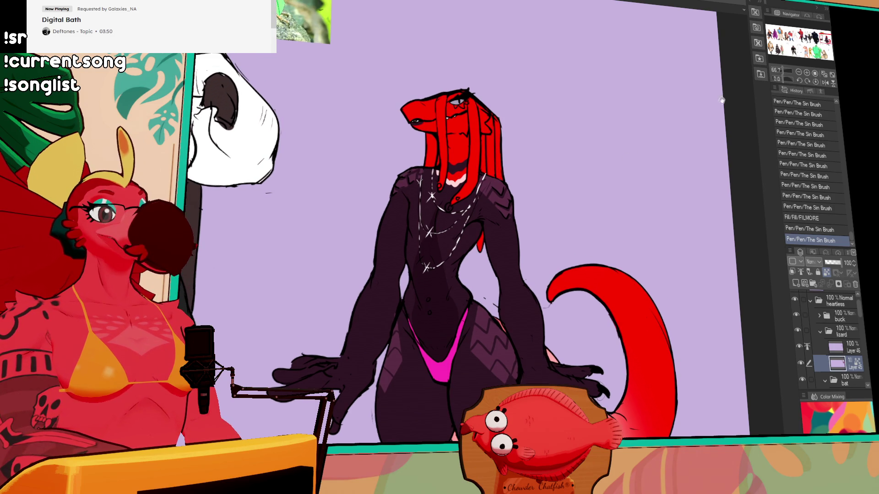
{"action": "scroll", "coordinate": [627, 158], "scroll_direction": "up", "scroll_amount": 2}
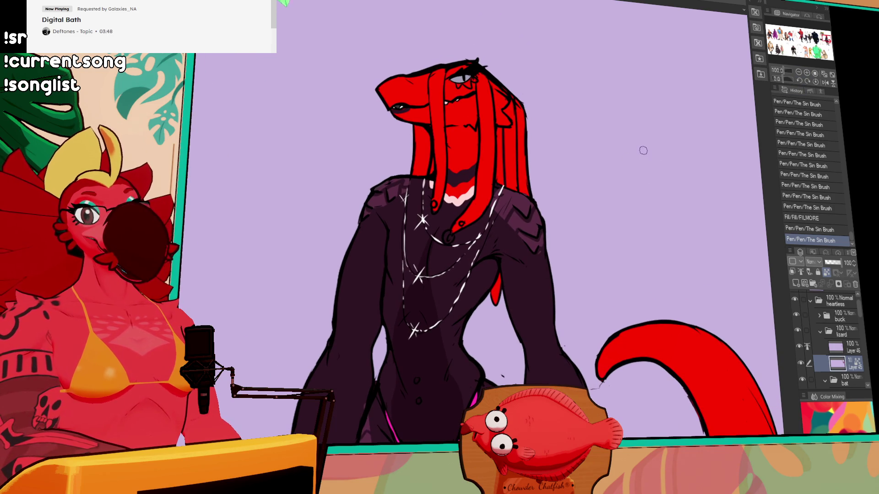
Step: Auto-select a red hair strand, paint darker shading down it, then stroke along other strands
{"action": "left_click_drag", "start_coordinate": [645, 157], "coordinate": [702, 221]}
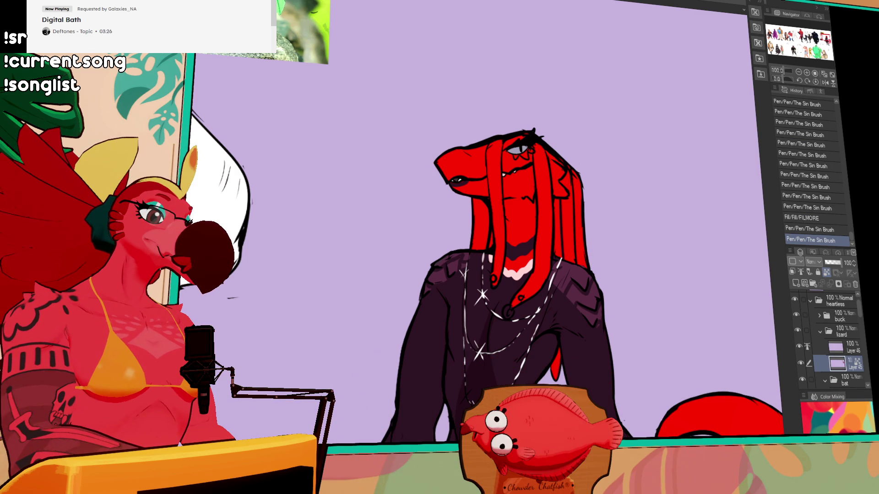
{"action": "left_click", "coordinate": [544, 191]}
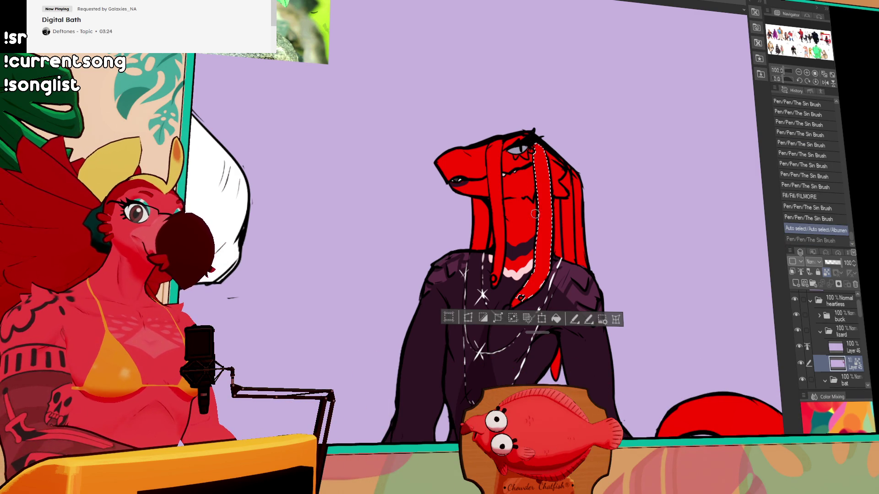
{"action": "mouse_move", "coordinate": [556, 166]}
{"action": "left_mouse_down"}
{"action": "mouse_move", "coordinate": [522, 293]}
{"action": "mouse_move", "coordinate": [552, 238]}
{"action": "mouse_move", "coordinate": [544, 156]}
{"action": "left_mouse_up"}
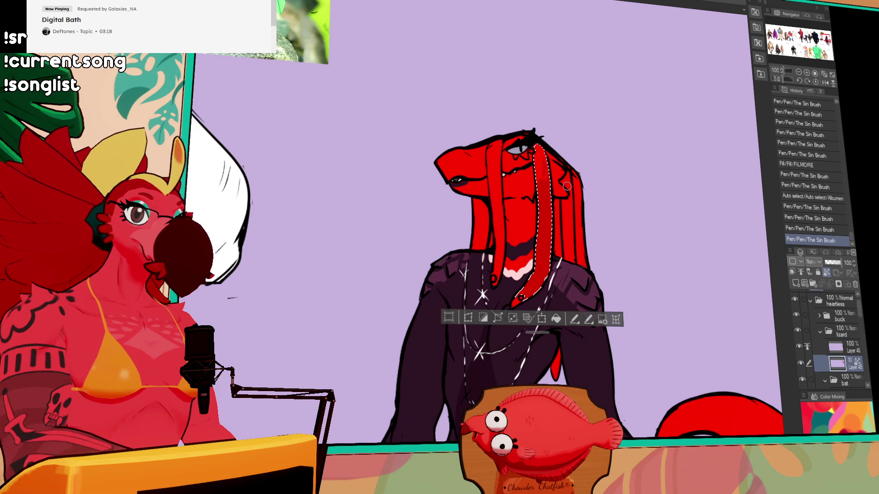
{"action": "key", "text": "ctrl+d"}
{"action": "left_click", "coordinate": [561, 232]}
{"action": "key", "text": "ctrl+d"}
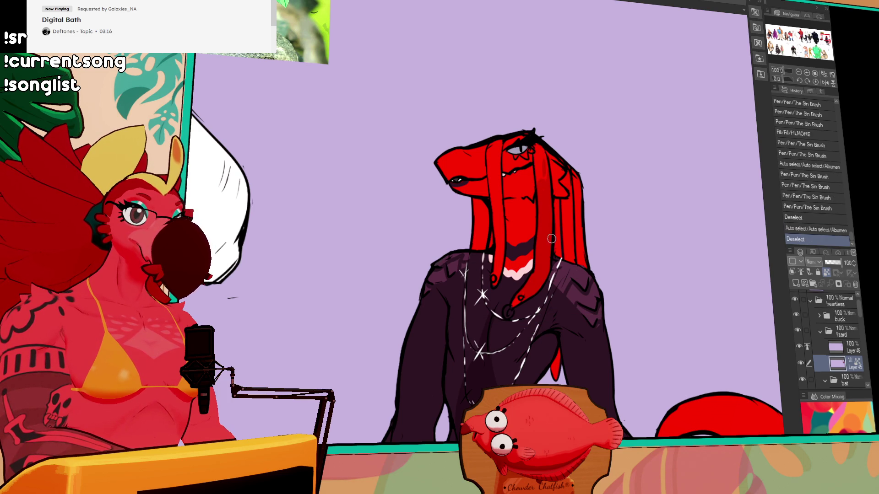
{"action": "left_click_drag", "start_coordinate": [551, 239], "coordinate": [555, 208]}
{"action": "mouse_move", "coordinate": [558, 249]}
{"action": "left_mouse_down"}
{"action": "mouse_move", "coordinate": [560, 206]}
{"action": "mouse_move", "coordinate": [574, 200]}
{"action": "left_mouse_up"}
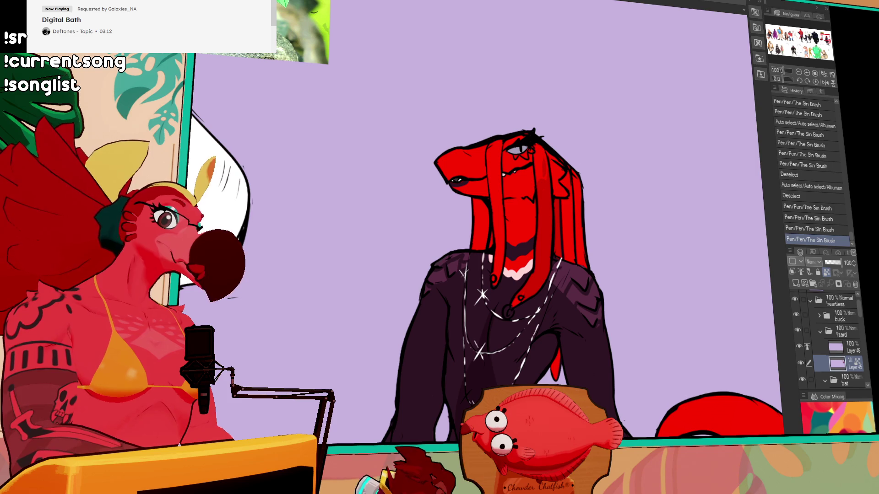
Step: Isolate another hair strand and shade it, undoing a stray stroke afterwards
{"action": "left_click", "coordinate": [540, 251]}
{"action": "mouse_move", "coordinate": [541, 264]}
{"action": "left_mouse_down"}
{"action": "mouse_move", "coordinate": [548, 259]}
{"action": "mouse_move", "coordinate": [521, 304]}
{"action": "left_mouse_up"}
{"action": "key", "text": "ctrl+d"}
{"action": "left_click_drag", "start_coordinate": [544, 242], "coordinate": [549, 252]}
{"action": "key", "text": "ctrl+z"}
{"action": "key", "text": "ctrl+z"}
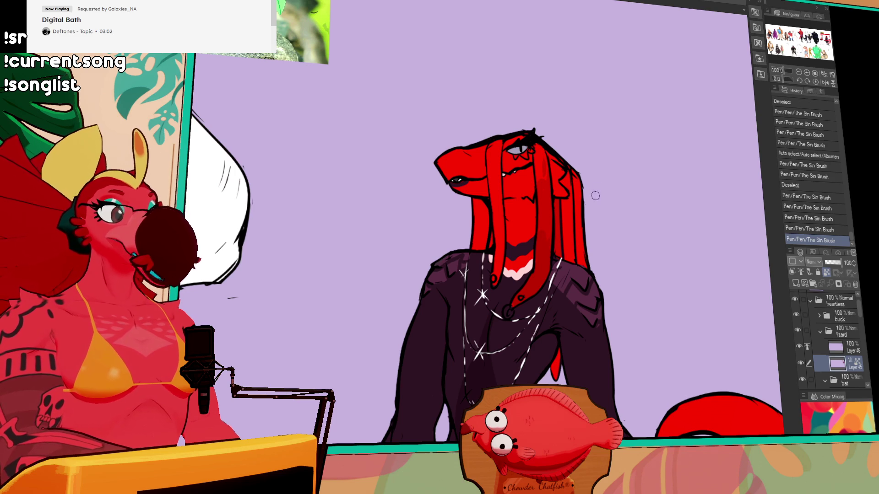
Step: Isolate the left hair strand, shade it with the pen, and add a stroke near the lower hair
{"action": "left_click", "coordinate": [486, 224]}
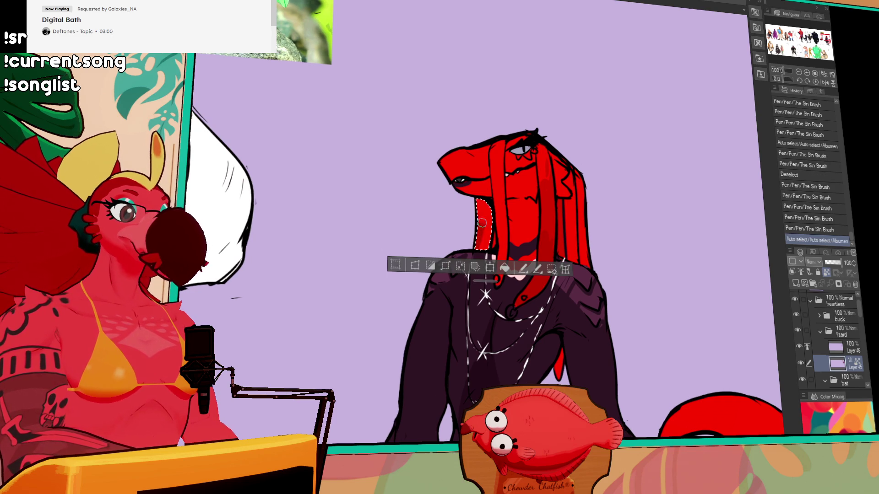
{"action": "key", "text": "p"}
{"action": "mouse_move", "coordinate": [486, 220]}
{"action": "left_mouse_down"}
{"action": "mouse_move", "coordinate": [489, 228]}
{"action": "mouse_move", "coordinate": [481, 224]}
{"action": "mouse_move", "coordinate": [483, 213]}
{"action": "mouse_move", "coordinate": [494, 231]}
{"action": "left_mouse_up"}
{"action": "left_click_drag", "start_coordinate": [478, 201], "coordinate": [486, 216]}
{"action": "key", "text": "ctrl+d"}
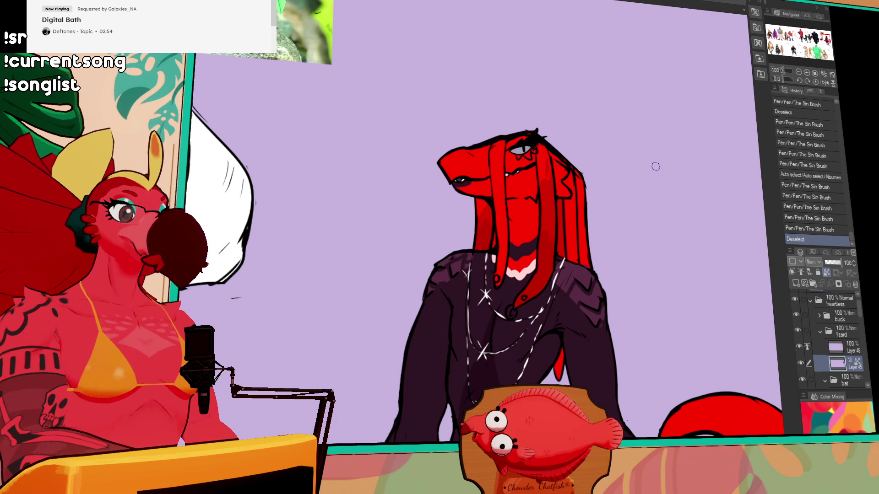
{"action": "left_click_drag", "start_coordinate": [500, 247], "coordinate": [482, 243]}
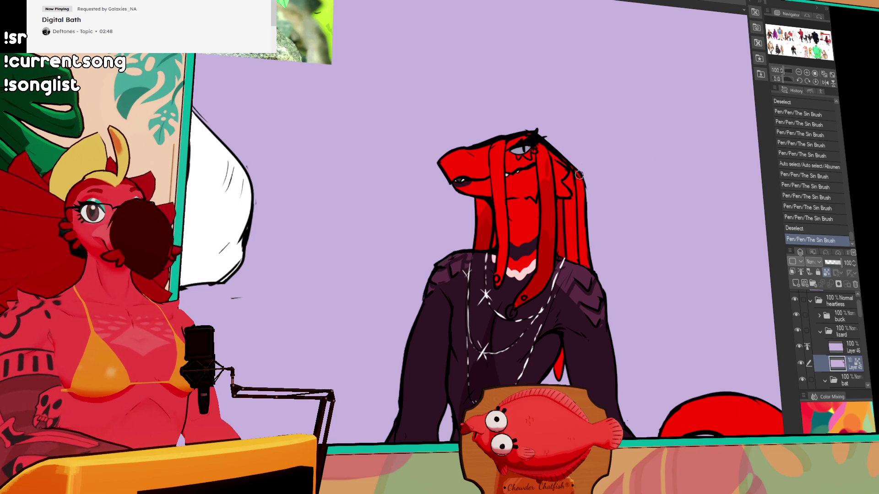
{"action": "left_click_drag", "start_coordinate": [576, 181], "coordinate": [571, 198]}
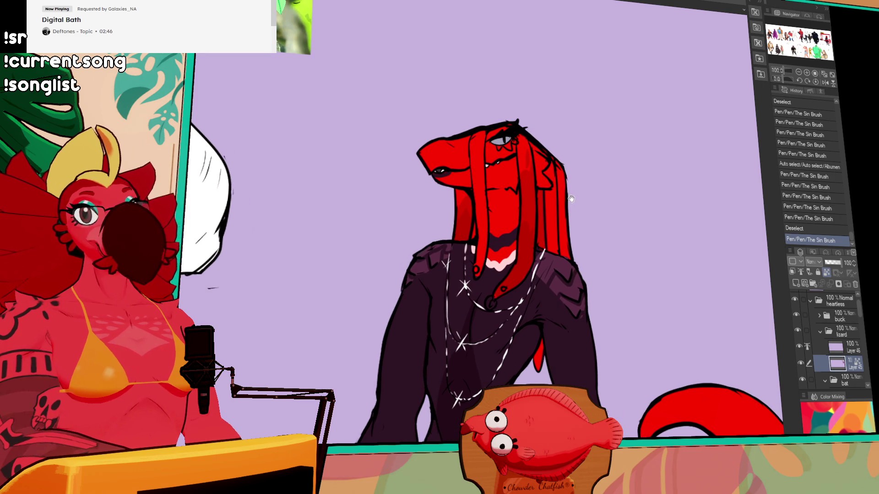
Step: Shade the remaining isolated red hair strands, add small hair strokes and fill a gap
{"action": "left_click", "coordinate": [799, 73]}
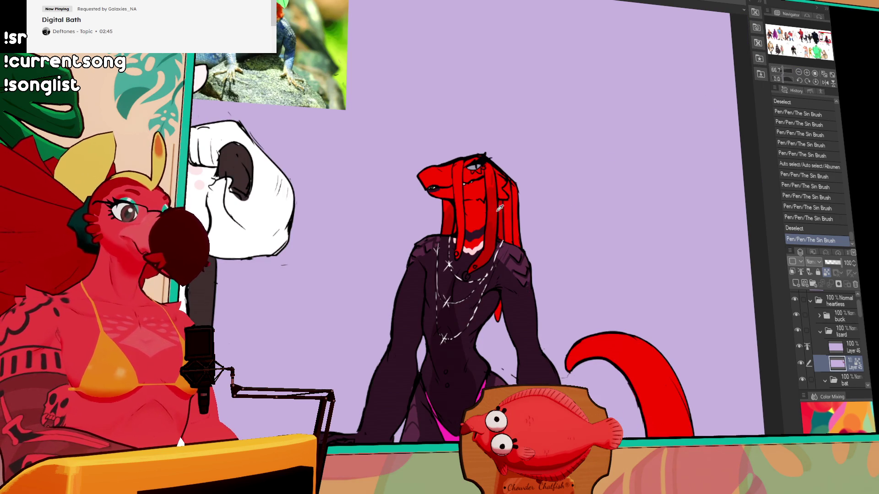
{"action": "key", "text": "ctrl+z"}
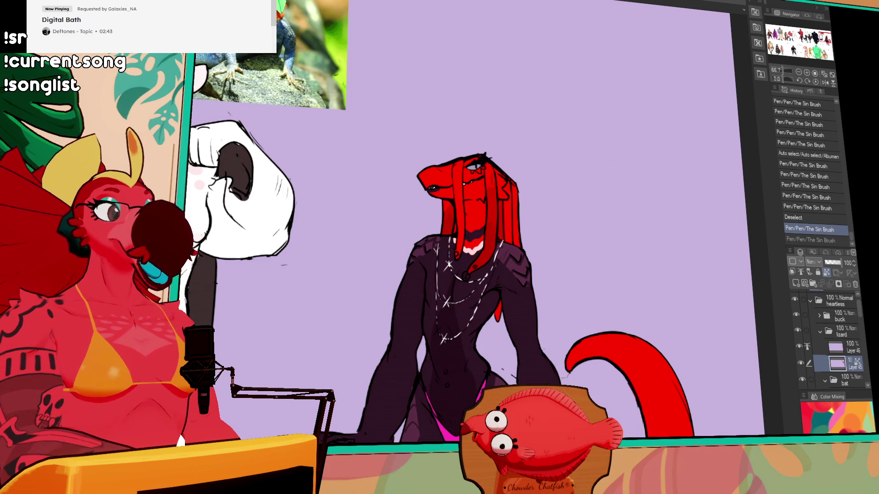
{"action": "left_click", "coordinate": [509, 228]}
{"action": "left_click_drag", "start_coordinate": [513, 211], "coordinate": [506, 243]}
{"action": "mouse_move", "coordinate": [507, 184]}
{"action": "left_mouse_down"}
{"action": "mouse_move", "coordinate": [515, 222]}
{"action": "mouse_move", "coordinate": [508, 243]}
{"action": "left_mouse_up"}
{"action": "key", "text": "ctrl+d"}
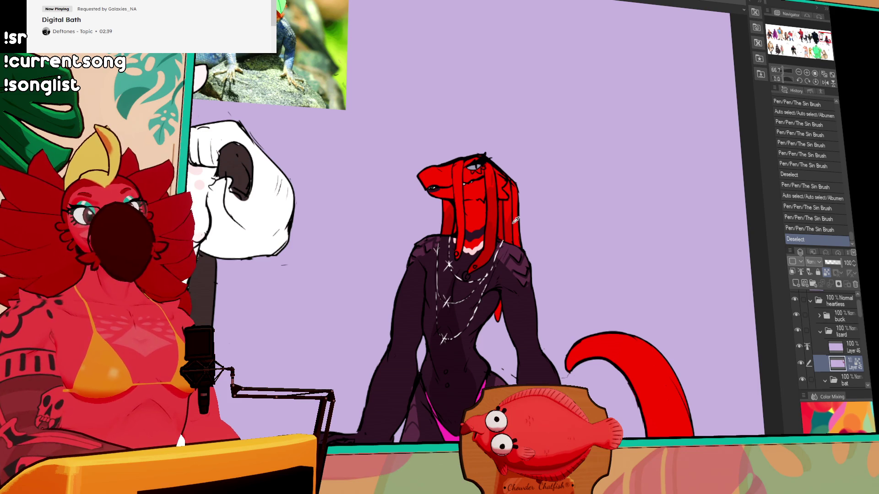
{"action": "left_click_drag", "start_coordinate": [513, 221], "coordinate": [515, 236]}
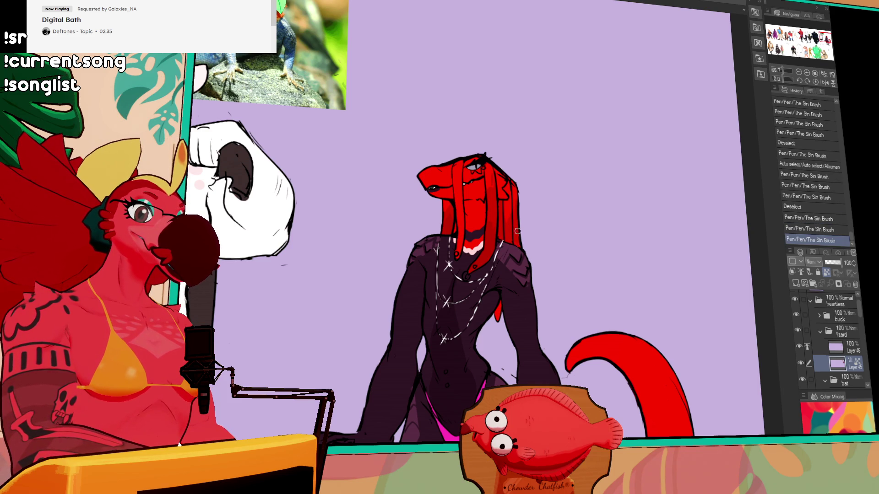
{"action": "left_click", "coordinate": [520, 220]}
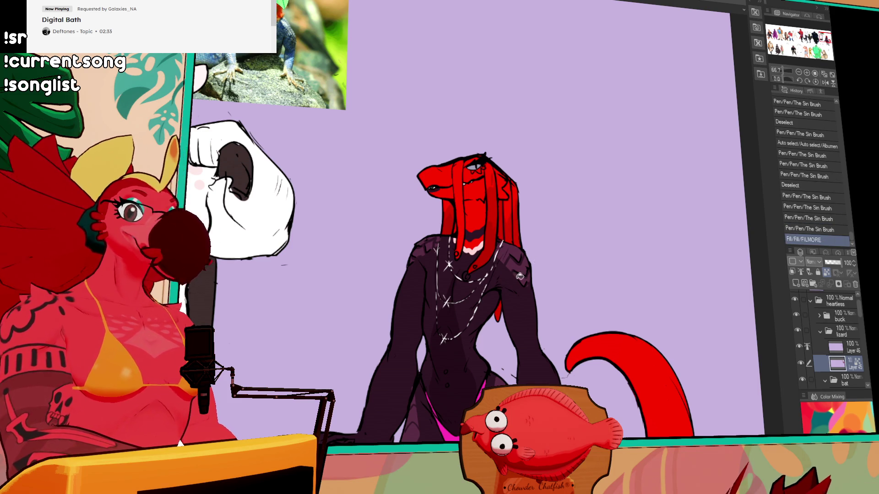
Step: Stroke details near the lizard's feet and lock the layer's transparent pixels
{"action": "mouse_move", "coordinate": [600, 257]}
{"action": "left_mouse_down"}
{"action": "mouse_move", "coordinate": [590, 232]}
{"action": "mouse_move", "coordinate": [595, 174]}
{"action": "left_mouse_up"}
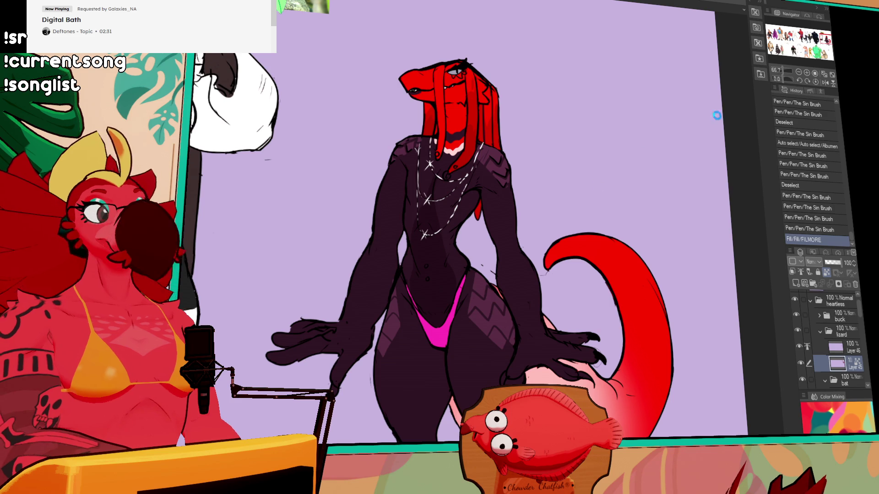
{"action": "left_click", "coordinate": [799, 73]}
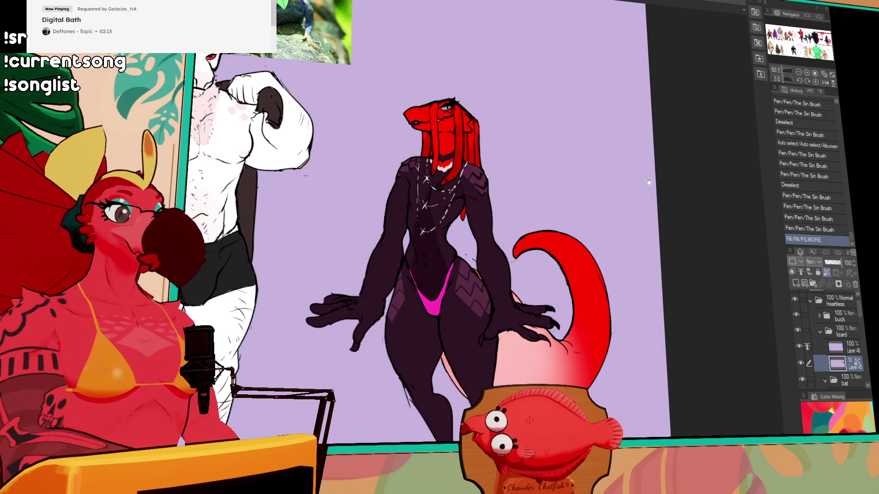
{"action": "mouse_move", "coordinate": [651, 227]}
{"action": "left_mouse_down"}
{"action": "mouse_move", "coordinate": [658, 223]}
{"action": "mouse_move", "coordinate": [643, 233]}
{"action": "left_mouse_up"}
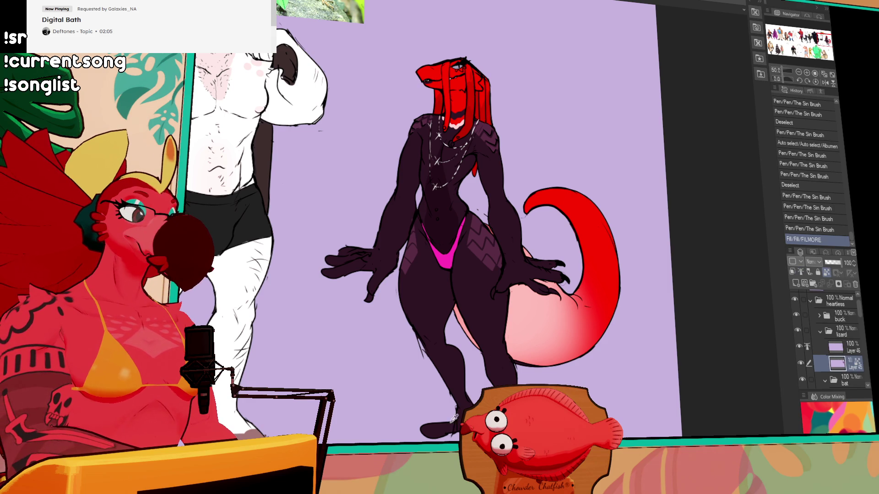
{"action": "mouse_move", "coordinate": [455, 418]}
{"action": "left_mouse_down"}
{"action": "mouse_move", "coordinate": [477, 364]}
{"action": "mouse_move", "coordinate": [463, 371]}
{"action": "mouse_move", "coordinate": [471, 355]}
{"action": "mouse_move", "coordinate": [452, 341]}
{"action": "mouse_move", "coordinate": [465, 341]}
{"action": "left_mouse_up"}
{"action": "left_click", "coordinate": [826, 272]}
{"action": "key", "text": "ctrl+z"}
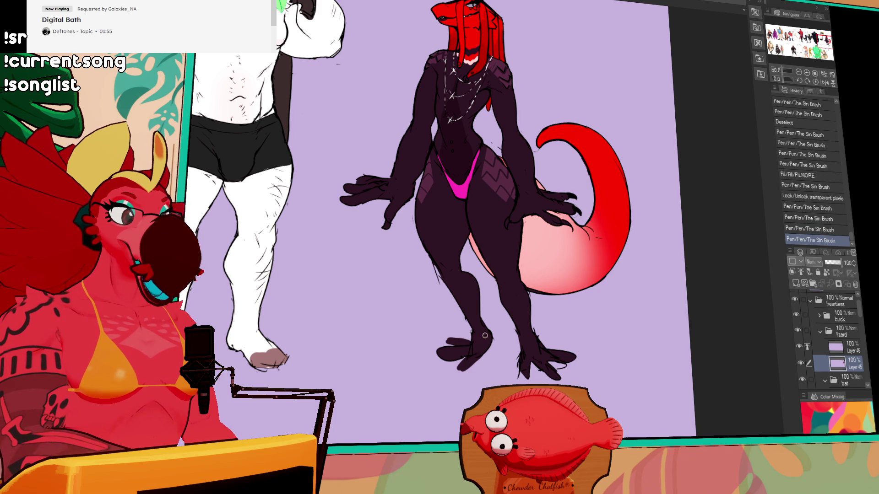
Step: Add a short foot stroke, then try and undo strokes on the lizard's tail
{"action": "left_click_drag", "start_coordinate": [524, 363], "coordinate": [522, 366]}
{"action": "left_click_drag", "start_coordinate": [615, 283], "coordinate": [618, 299]}
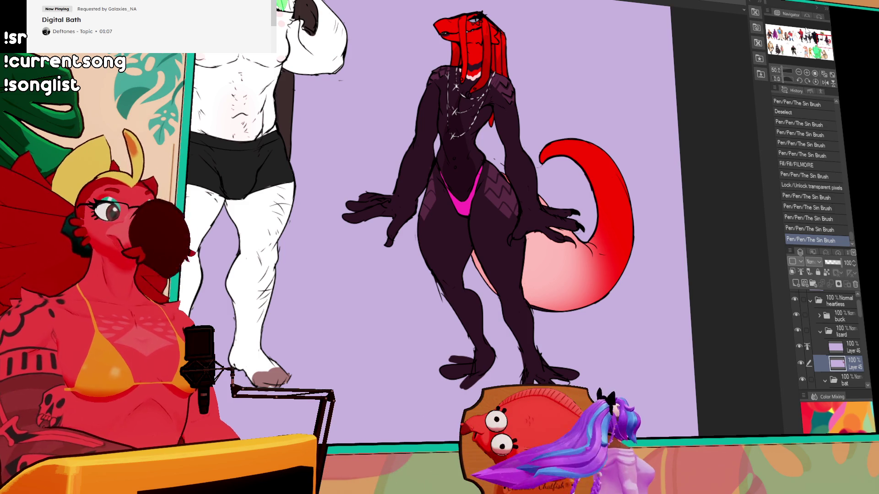
{"action": "left_click_drag", "start_coordinate": [631, 159], "coordinate": [622, 205]}
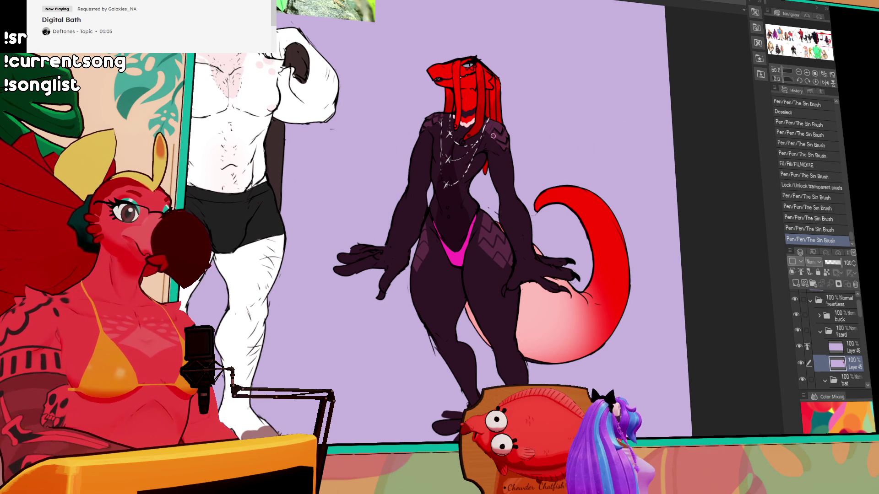
{"action": "left_click", "coordinate": [593, 228]}
{"action": "key", "text": "ctrl+z"}
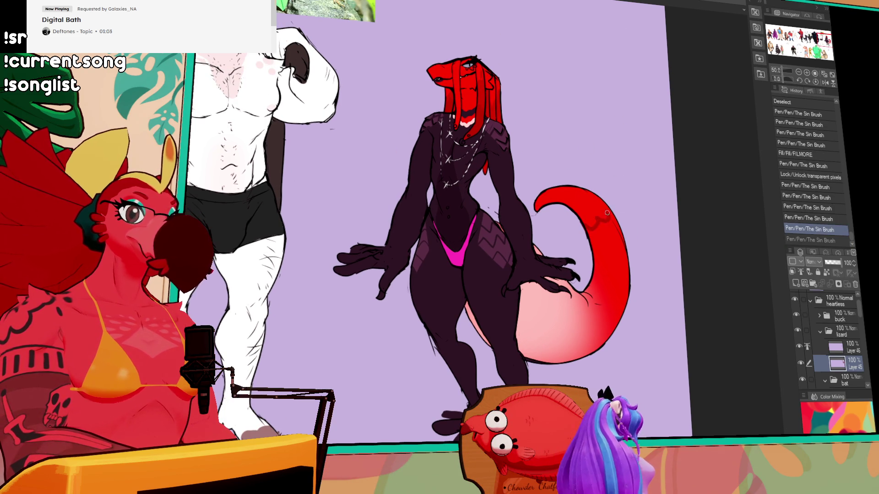
{"action": "key", "text": "ctrl+y"}
{"action": "key", "text": "ctrl+z"}
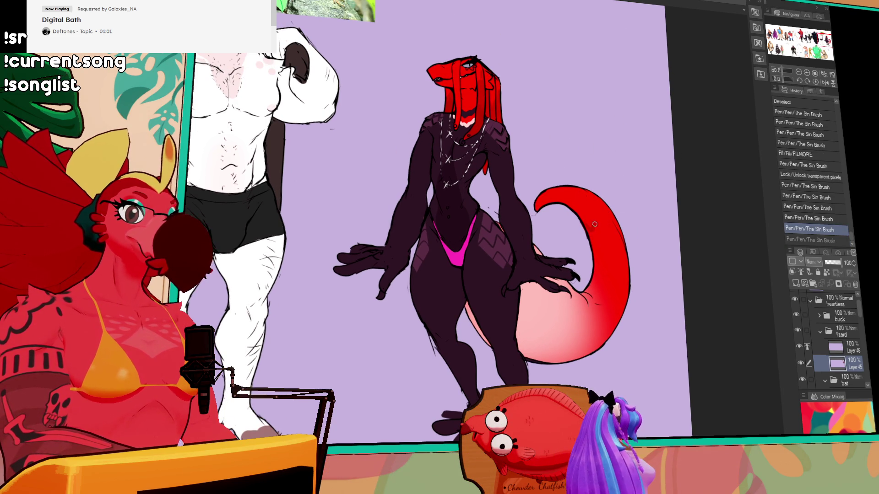
{"action": "key", "text": "ctrl+y"}
{"action": "key", "text": "ctrl+z"}
Step: Fill three sections of the tail with colour and add a shading stroke
{"action": "left_click", "coordinate": [604, 243]}
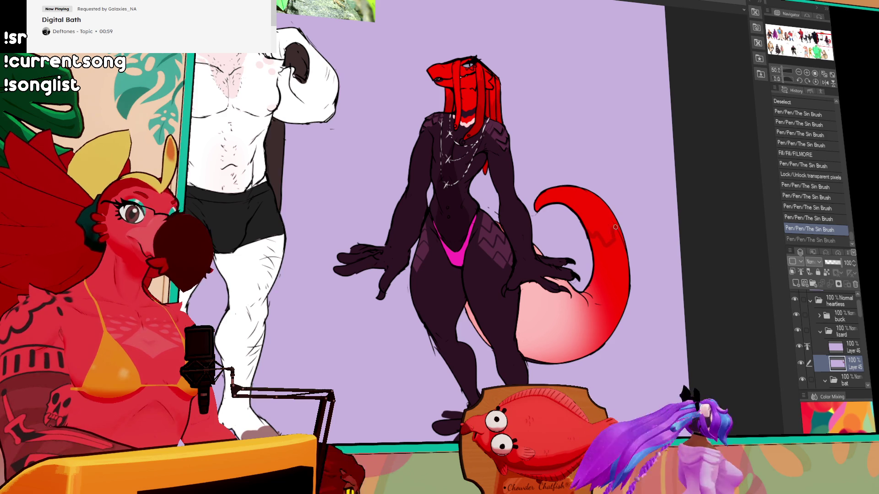
{"action": "left_click", "coordinate": [609, 232]}
{"action": "left_click", "coordinate": [616, 221]}
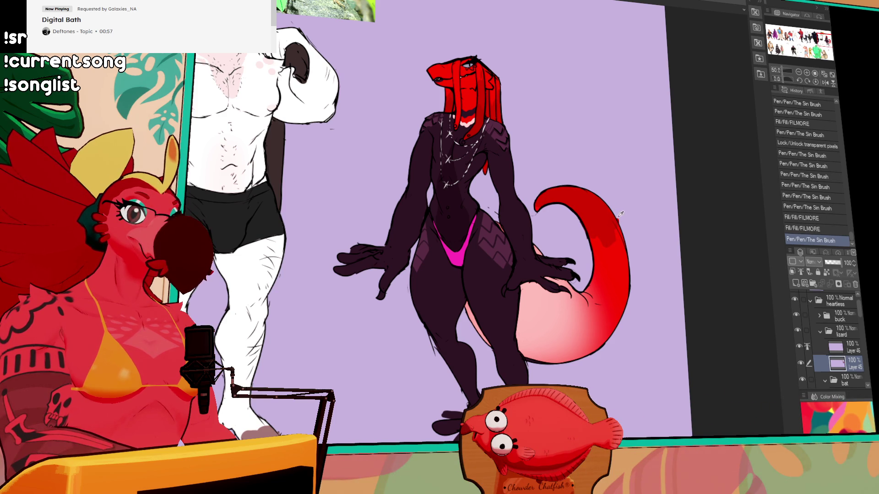
{"action": "left_click", "coordinate": [619, 214]}
{"action": "left_click_drag", "start_coordinate": [538, 110], "coordinate": [570, 174]}
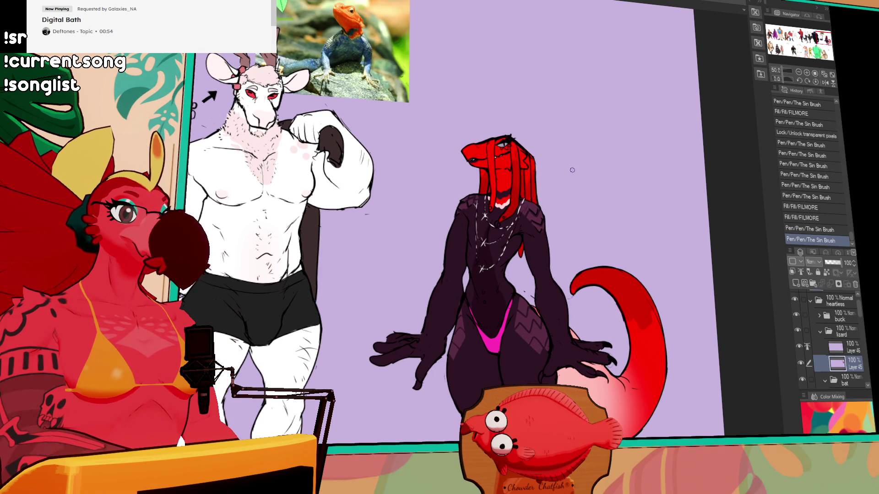
{"action": "key", "text": "alt+bracketright"}
Step: Erase a spot by the eye, zoom to 100%, and test marks on Layers 45 and 46
{"action": "left_click", "coordinate": [479, 147]}
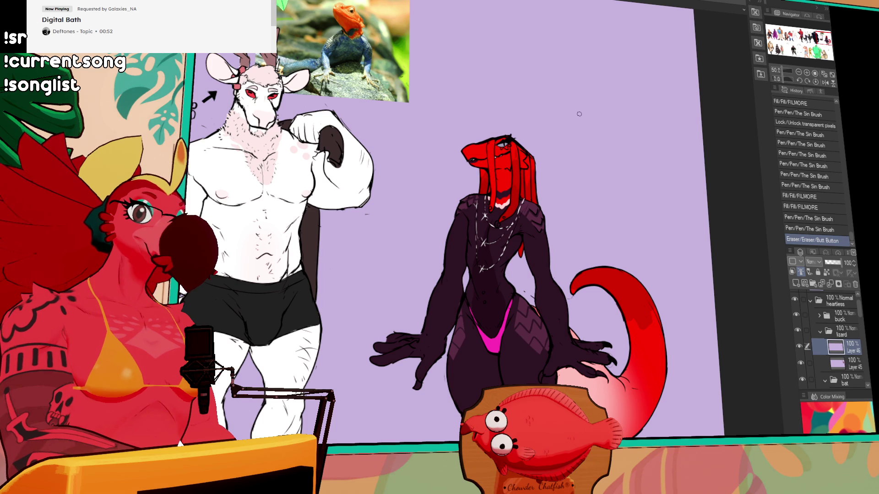
{"action": "left_click", "coordinate": [807, 71]}
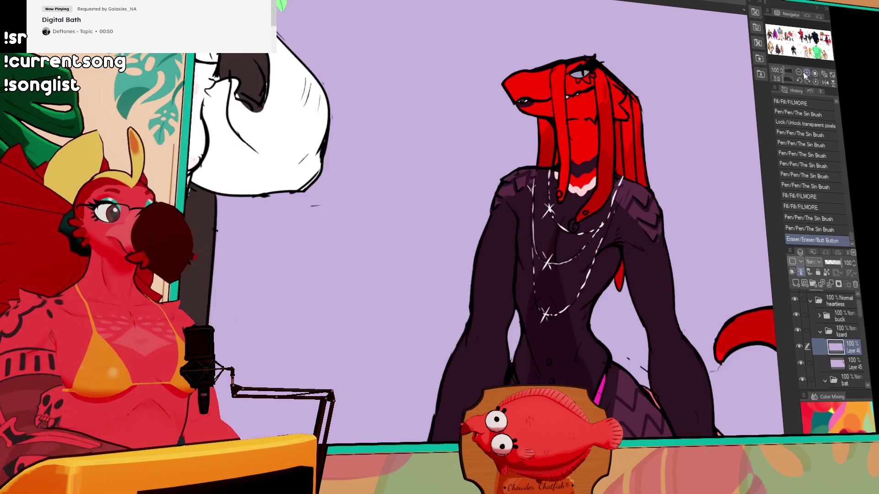
{"action": "left_click_drag", "start_coordinate": [767, 74], "coordinate": [689, 127]}
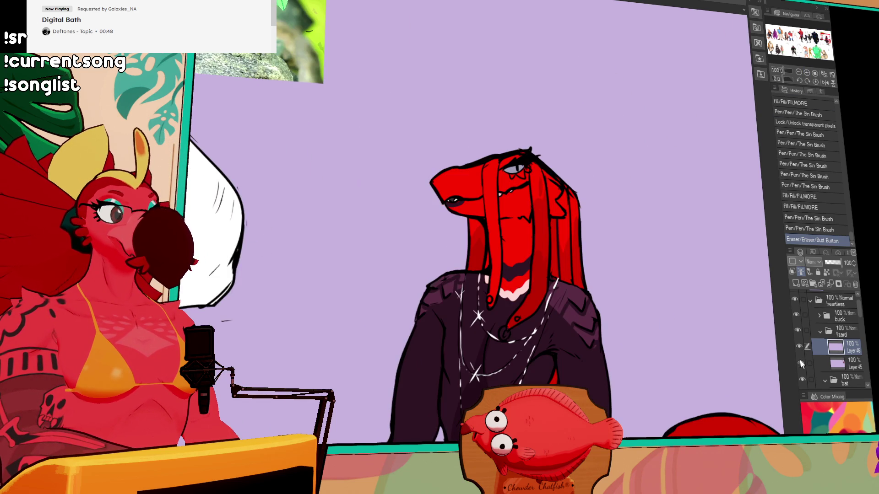
{"action": "left_click", "coordinate": [843, 366]}
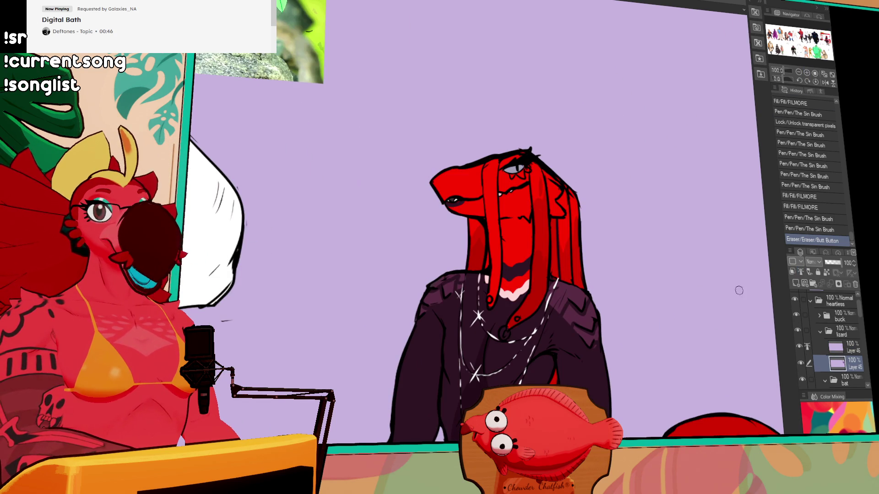
{"action": "left_click", "coordinate": [508, 178]}
{"action": "key", "text": "ctrl+z"}
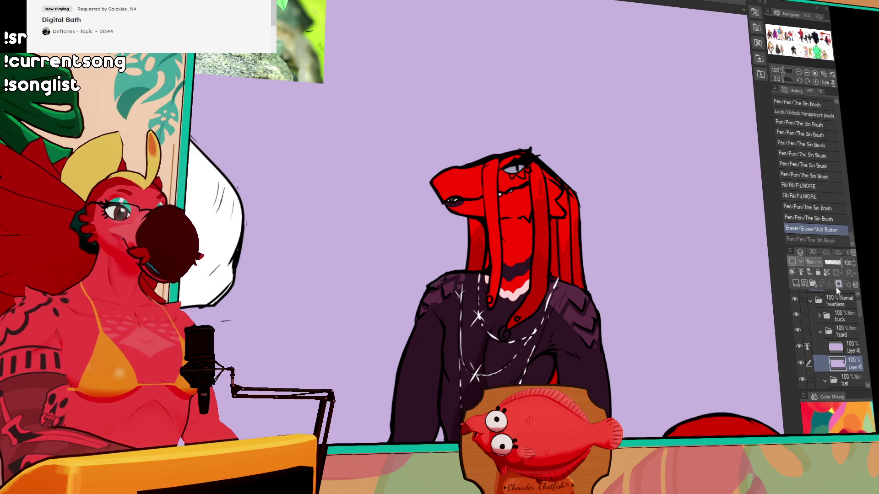
{"action": "left_click", "coordinate": [837, 348]}
{"action": "left_click_drag", "start_coordinate": [504, 175], "coordinate": [525, 173]}
{"action": "key", "text": "ctrl+z"}
Step: Ink a series of small strokes tracing around the lizard's eye
{"action": "left_click", "coordinate": [525, 173]}
{"action": "left_click", "coordinate": [526, 172]}
{"action": "left_click", "coordinate": [527, 171]}
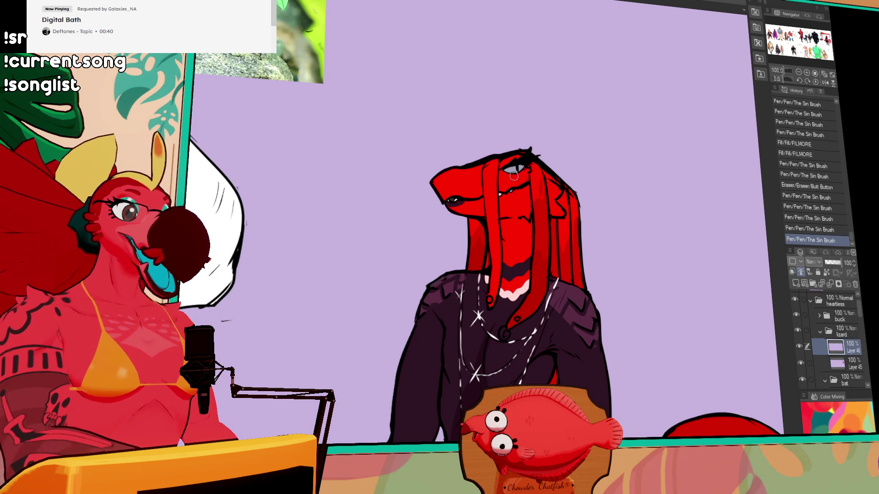
{"action": "left_click", "coordinate": [529, 169]}
{"action": "left_click", "coordinate": [529, 168]}
{"action": "left_click", "coordinate": [531, 166]}
{"action": "left_click", "coordinate": [529, 157]}
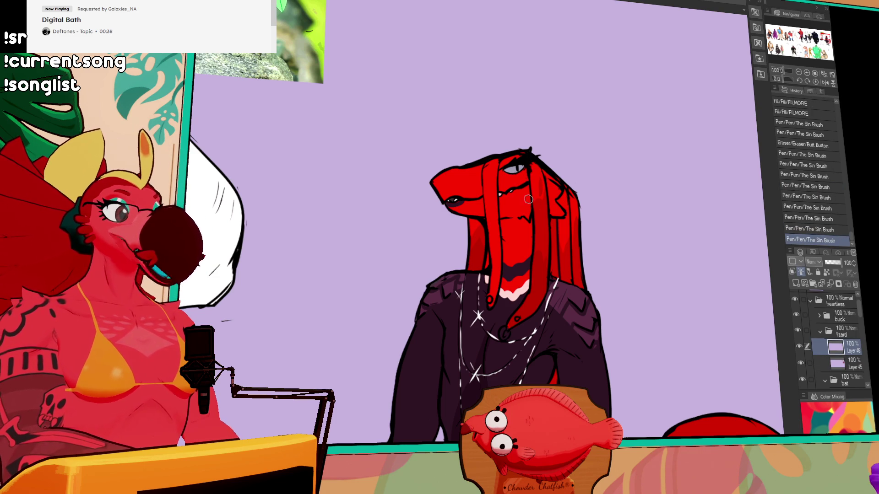
{"action": "key", "text": "ctrl+z"}
{"action": "left_click", "coordinate": [527, 162]}
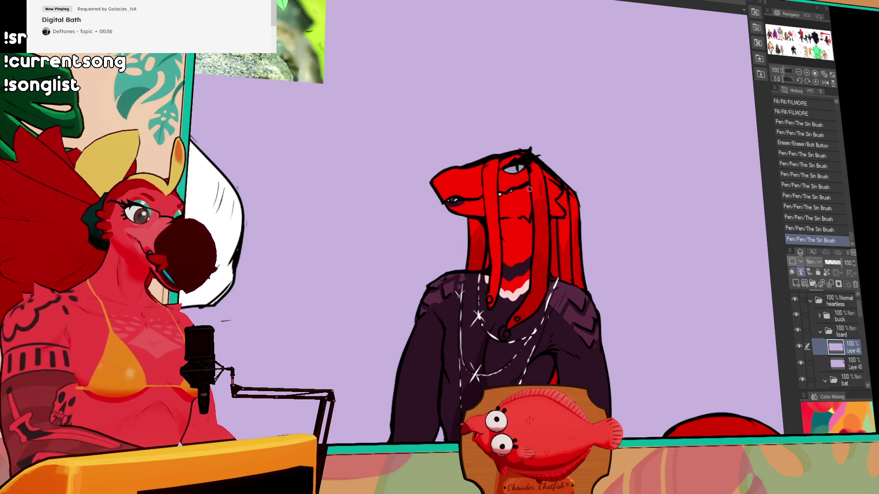
Step: Erase stray bits around the eye and redraw lines along the eye and head outline
{"action": "left_click", "coordinate": [531, 181]}
{"action": "left_click", "coordinate": [531, 176]}
{"action": "left_click", "coordinate": [530, 165]}
{"action": "left_click", "coordinate": [529, 162]}
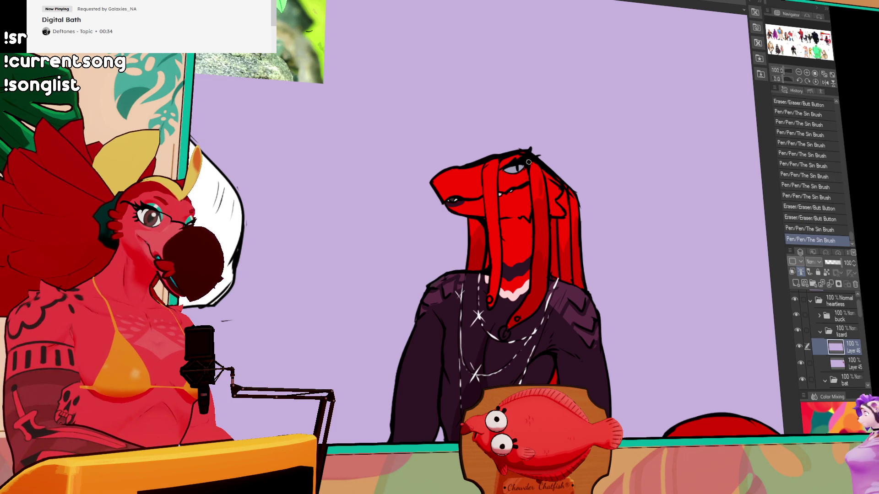
{"action": "left_click", "coordinate": [529, 161]}
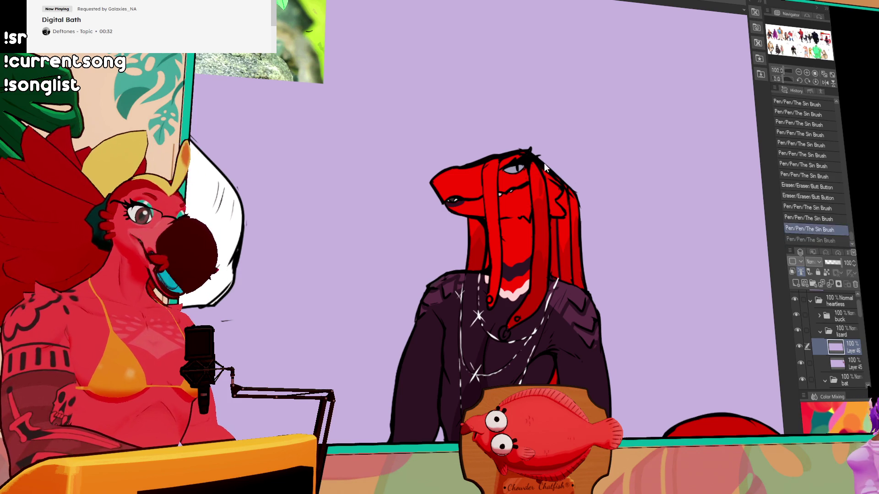
{"action": "key", "text": "ctrl+z"}
{"action": "key", "text": "ctrl+z"}
{"action": "left_click", "coordinate": [542, 184]}
{"action": "left_click", "coordinate": [537, 159]}
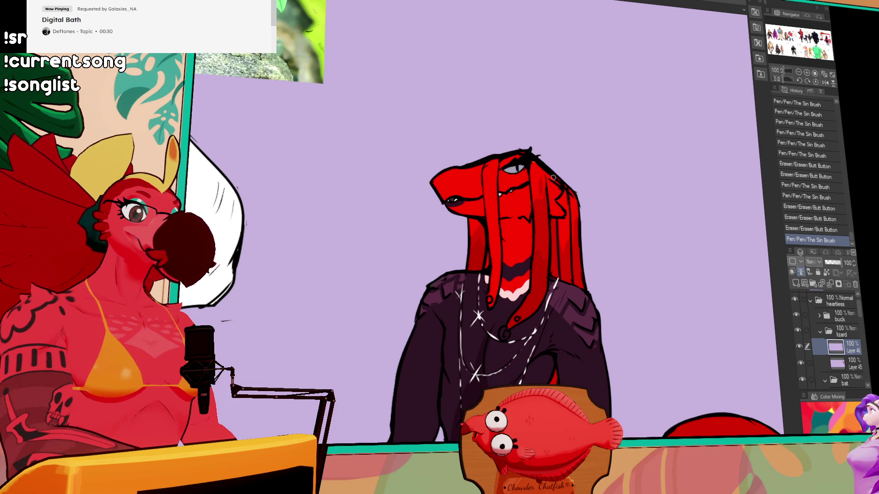
{"action": "left_click", "coordinate": [561, 181]}
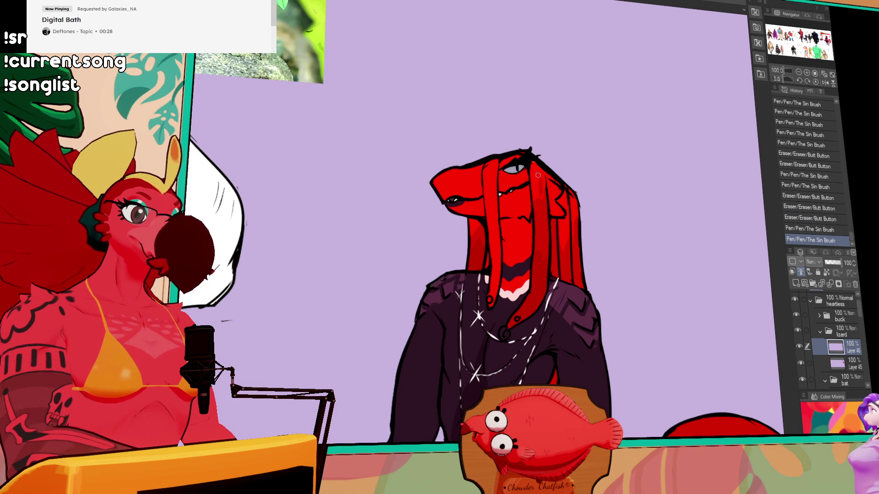
Step: Redraw small ink marks and details on the lizard's face
{"action": "left_click", "coordinate": [473, 232]}
{"action": "key", "text": "ctrl+z"}
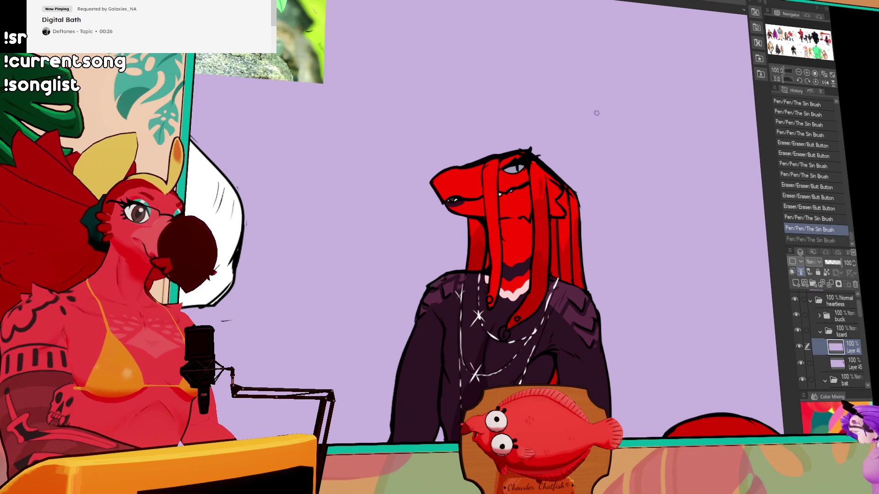
{"action": "left_click", "coordinate": [487, 160]}
{"action": "left_click_drag", "start_coordinate": [533, 238], "coordinate": [533, 229]}
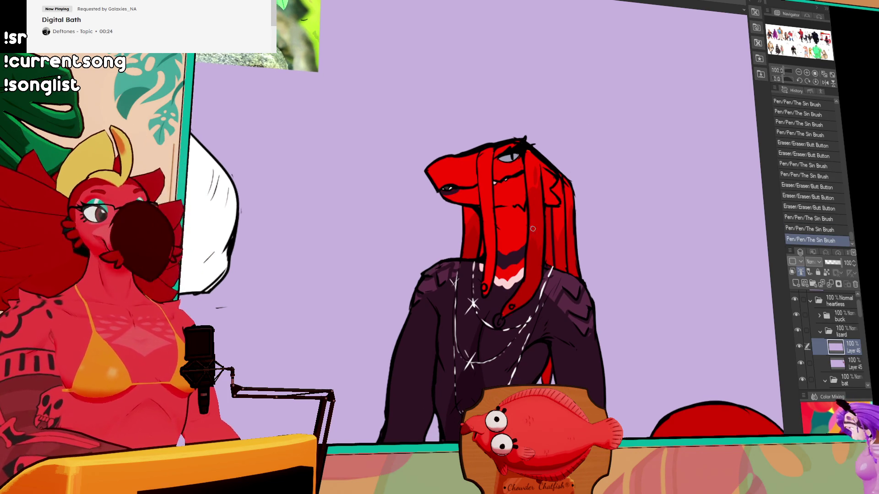
{"action": "left_click", "coordinate": [510, 307]}
{"action": "left_click", "coordinate": [510, 306]}
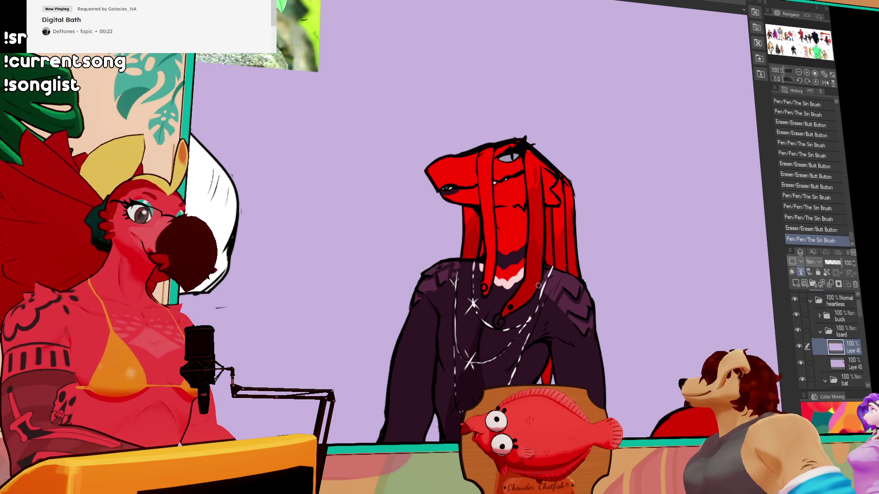
{"action": "left_click", "coordinate": [510, 307]}
{"action": "left_click_drag", "start_coordinate": [510, 306], "coordinate": [499, 285]}
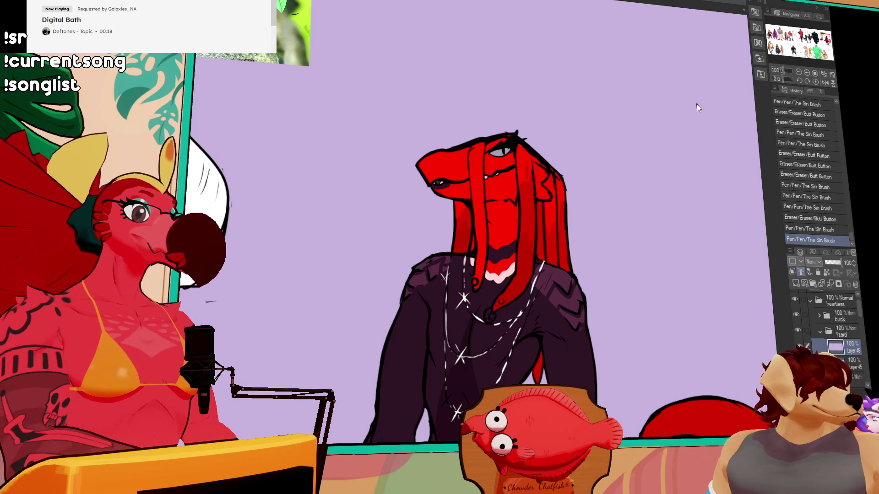
{"action": "scroll", "coordinate": [633, 188], "scroll_direction": "up", "scroll_amount": 1}
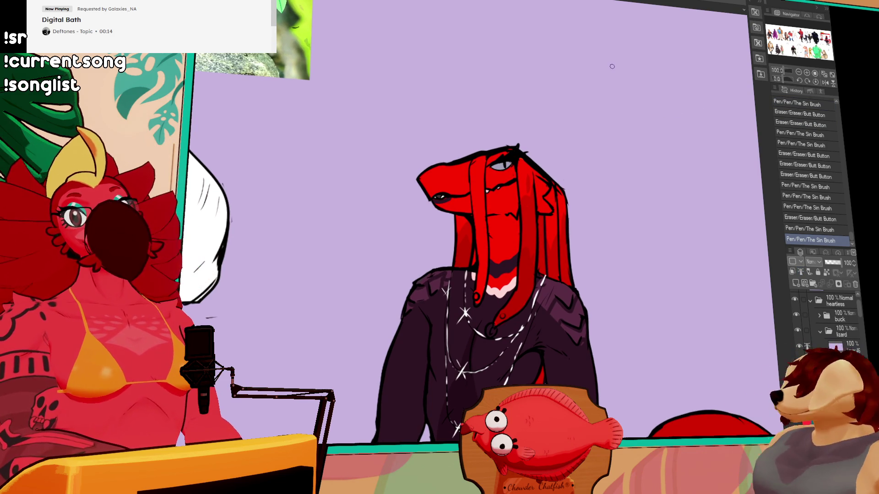
{"action": "mouse_move", "coordinate": [470, 181]}
{"action": "left_mouse_down"}
{"action": "mouse_move", "coordinate": [490, 167]}
{"action": "mouse_move", "coordinate": [463, 184]}
{"action": "mouse_move", "coordinate": [483, 167]}
{"action": "left_mouse_up"}
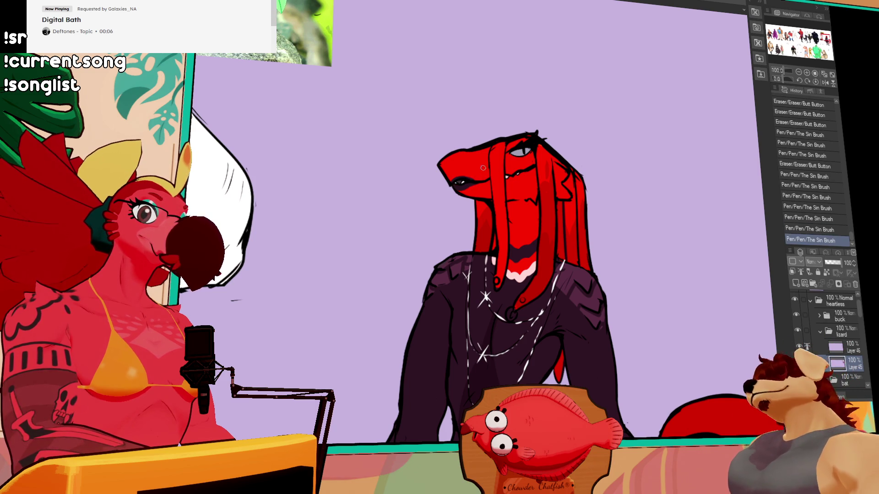
Step: Try a stroke and a colour fill by the eye, then ink a small face stroke
{"action": "left_click_drag", "start_coordinate": [471, 171], "coordinate": [462, 175]}
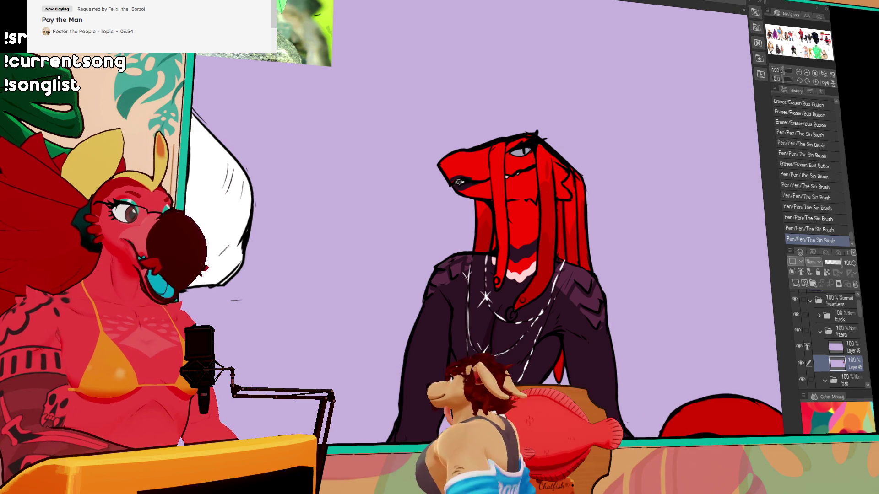
{"action": "mouse_move", "coordinate": [459, 182]}
{"action": "left_mouse_down"}
{"action": "mouse_move", "coordinate": [469, 179]}
{"action": "mouse_move", "coordinate": [463, 172]}
{"action": "left_mouse_up"}
{"action": "key", "text": "ctrl+z"}
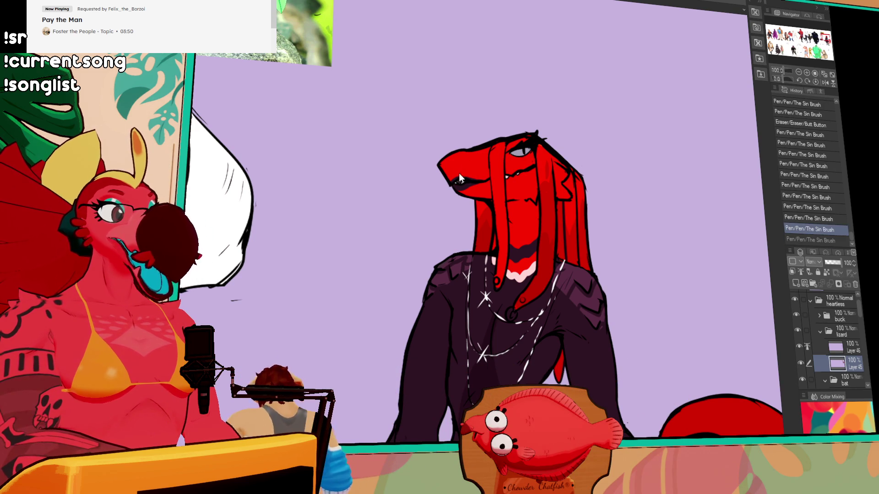
{"action": "key", "text": "g"}
{"action": "left_click", "coordinate": [482, 175]}
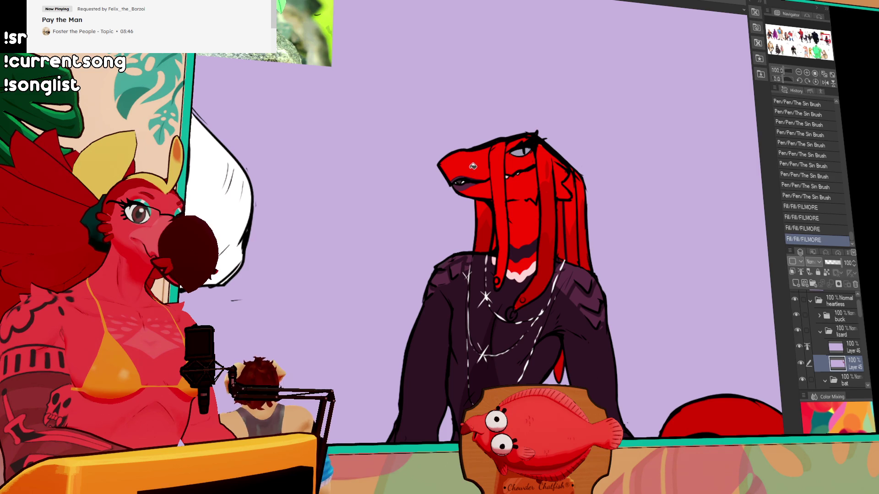
{"action": "key", "text": "ctrl+z"}
{"action": "key", "text": "p"}
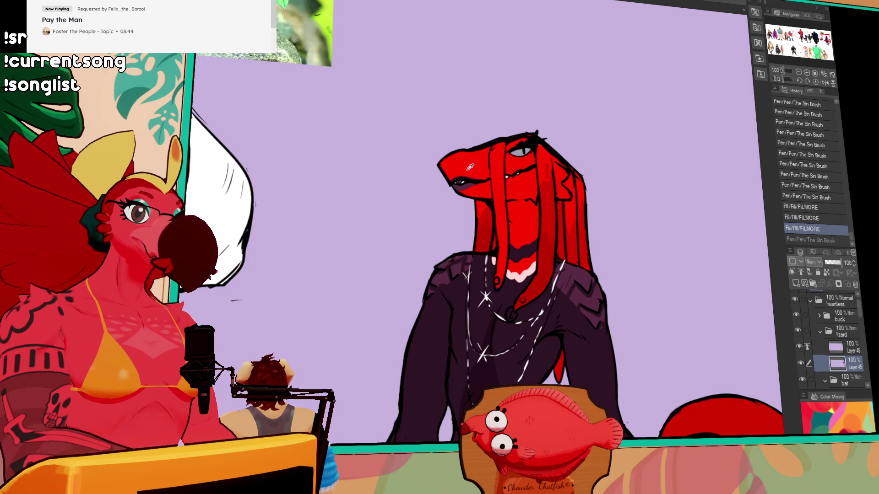
{"action": "left_click_drag", "start_coordinate": [482, 175], "coordinate": [486, 176]}
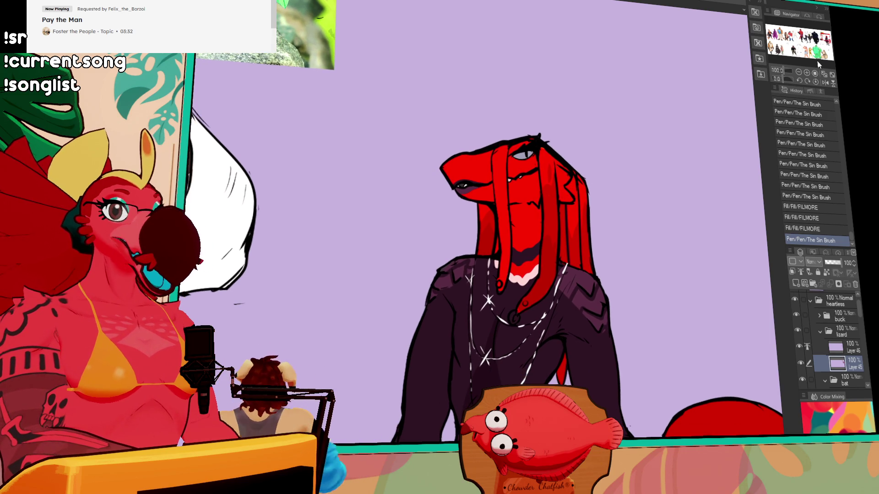
Step: Return the view to the red lizard's head and add a short stroke near its eye
{"action": "left_click", "coordinate": [822, 54]}
{"action": "left_click", "coordinate": [826, 50]}
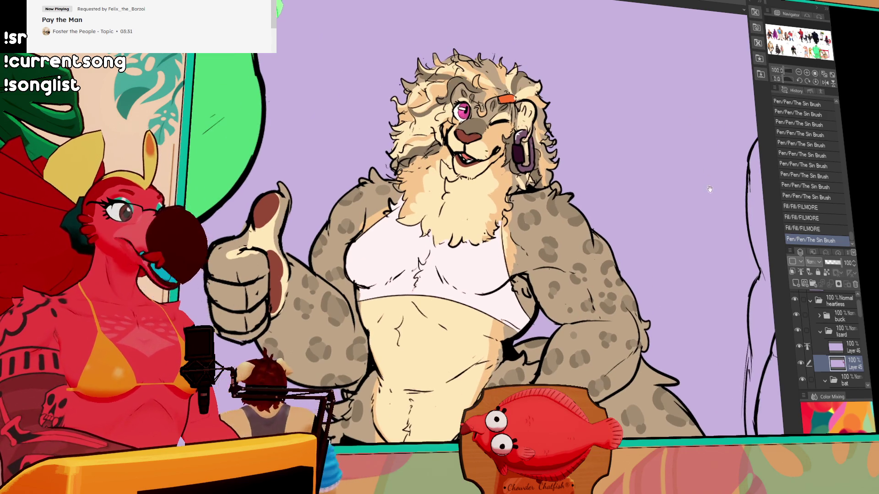
{"action": "left_click", "coordinate": [827, 42]}
{"action": "left_click_drag", "start_coordinate": [639, 59], "coordinate": [639, 220]}
{"action": "left_click_drag", "start_coordinate": [544, 145], "coordinate": [578, 121]}
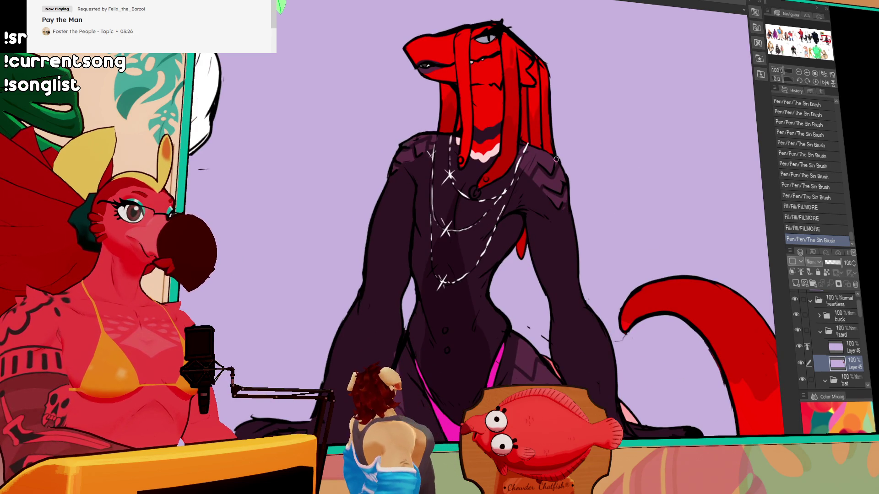
{"action": "left_click_drag", "start_coordinate": [556, 159], "coordinate": [558, 208]}
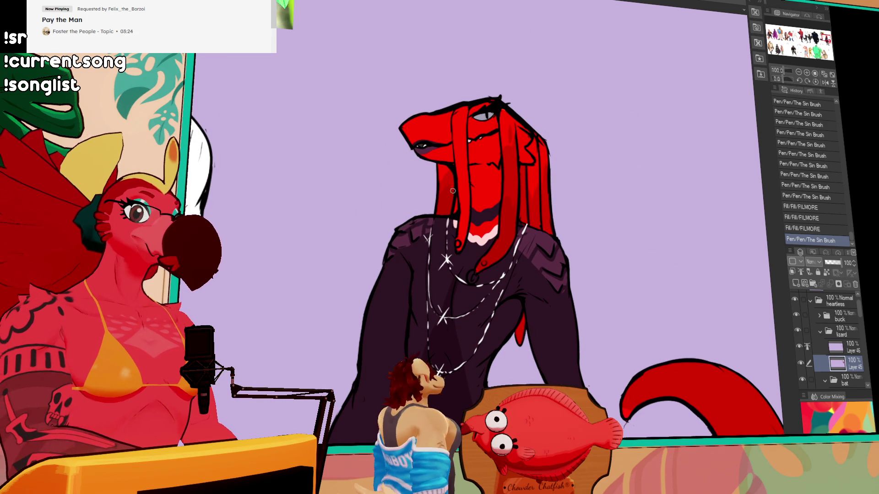
{"action": "left_click_drag", "start_coordinate": [473, 110], "coordinate": [493, 111]}
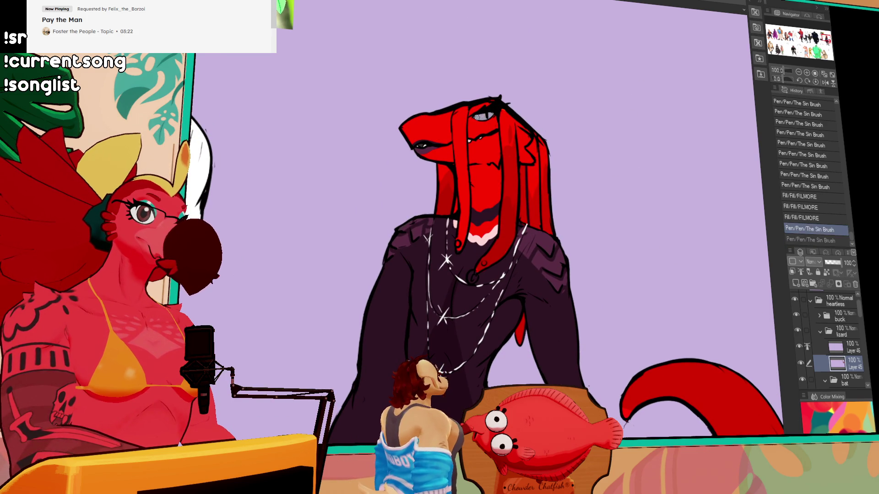
Step: Zoom out to view the red lizard beside the white deer
{"action": "left_click", "coordinate": [798, 74]}
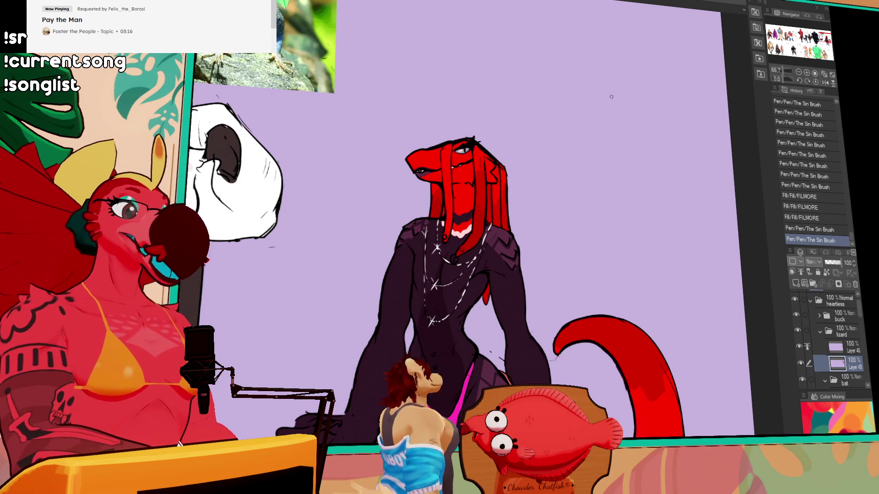
{"action": "scroll", "coordinate": [438, 140], "scroll_direction": "down", "scroll_amount": 2}
{"action": "scroll", "coordinate": [580, 136], "scroll_direction": "down", "scroll_amount": 4}
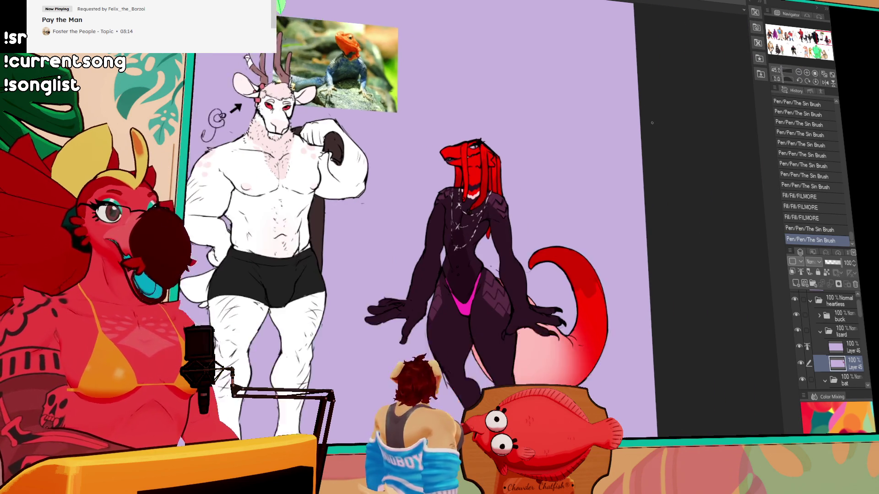
{"action": "scroll", "coordinate": [570, 190], "scroll_direction": "down", "scroll_amount": 3}
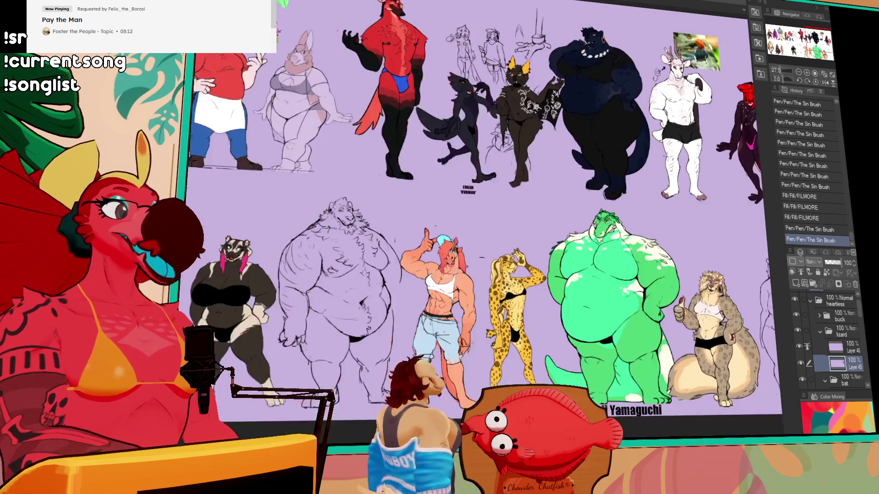
{"action": "left_click_drag", "start_coordinate": [655, 180], "coordinate": [447, 306]}
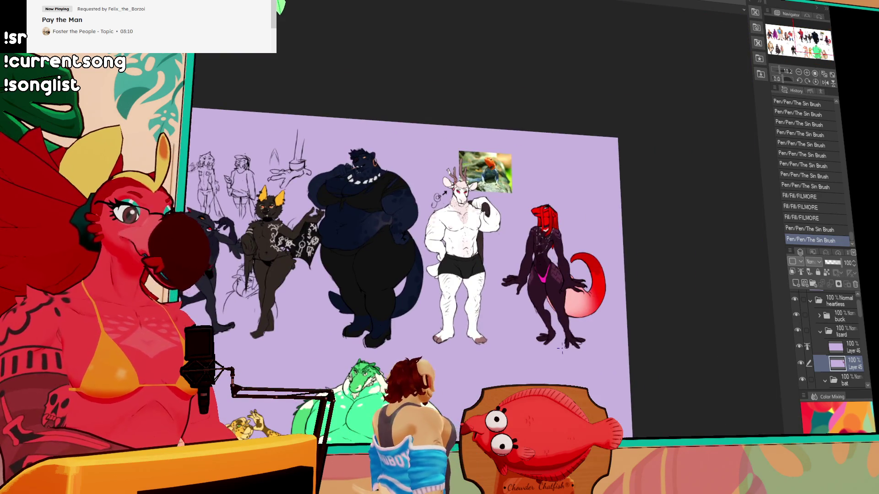
{"action": "scroll", "coordinate": [563, 349], "scroll_direction": "up", "scroll_amount": 5}
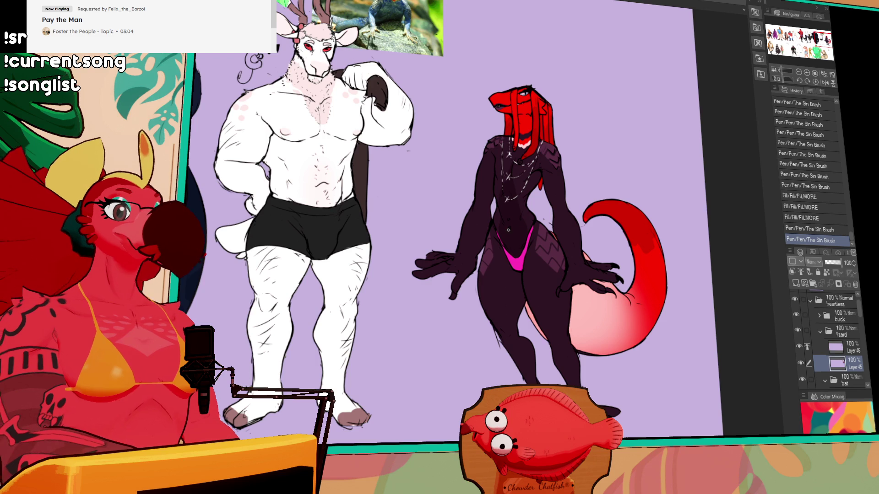
Step: Fill gaps in the lizard's arms and near its tail, redoing one brush stroke
{"action": "key", "text": "ctrl+z"}
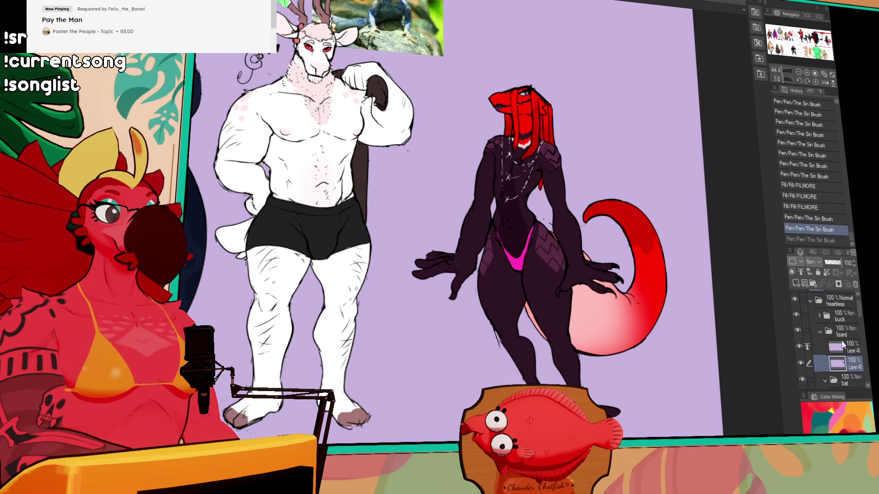
{"action": "key", "text": "ctrl+y"}
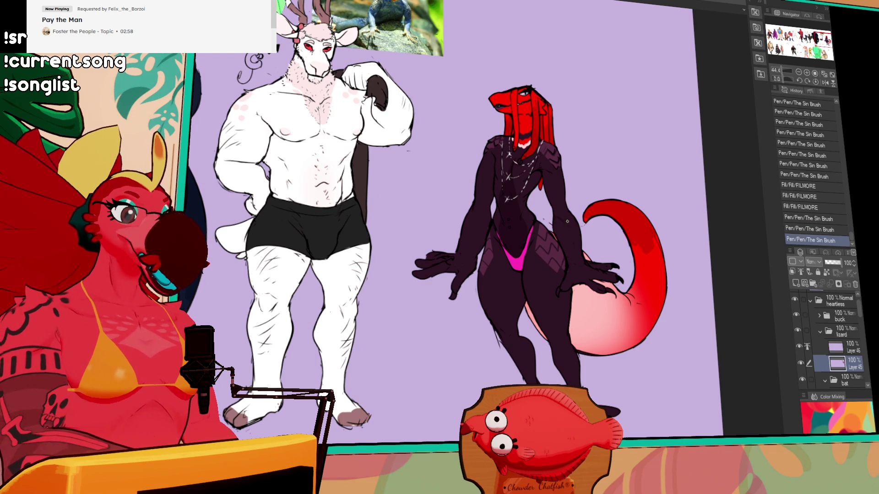
{"action": "key", "text": "ctrl+z"}
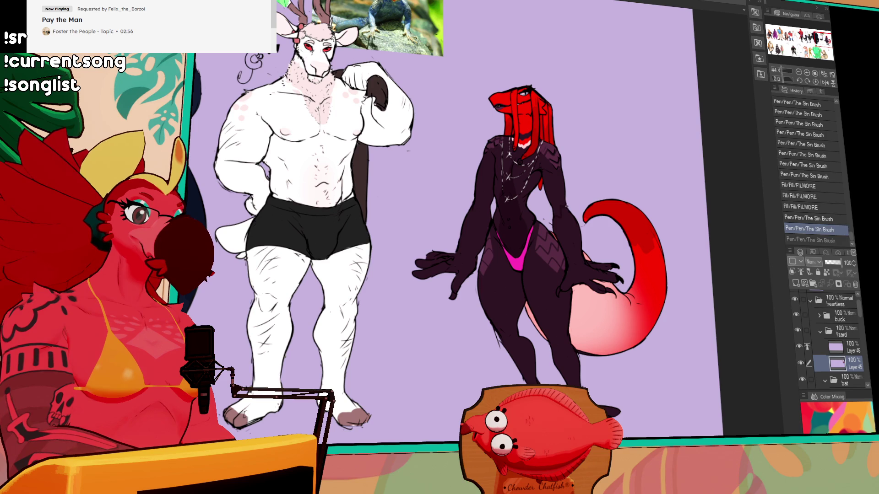
{"action": "left_click", "coordinate": [572, 232]}
{"action": "left_click", "coordinate": [584, 224]}
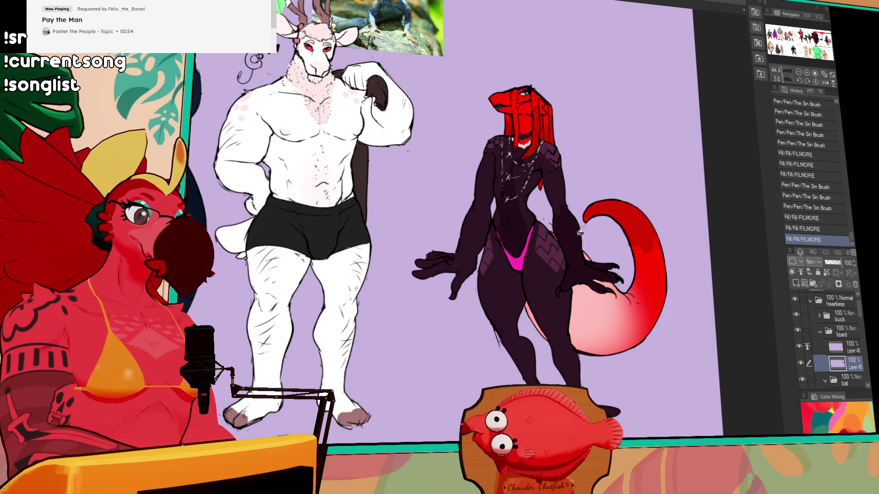
{"action": "left_click", "coordinate": [489, 212]}
{"action": "scroll", "coordinate": [600, 248], "scroll_direction": "down", "scroll_amount": 3}
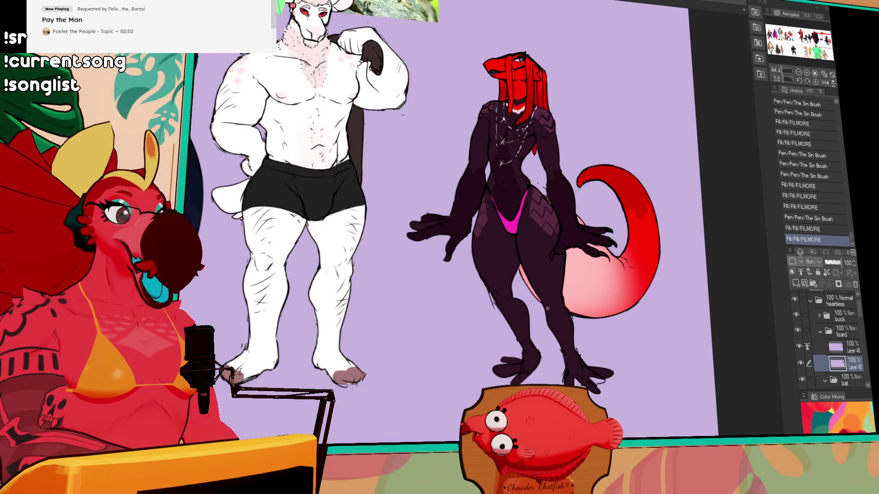
{"action": "left_click_drag", "start_coordinate": [547, 308], "coordinate": [578, 265]}
{"action": "key", "text": "ctrl+z"}
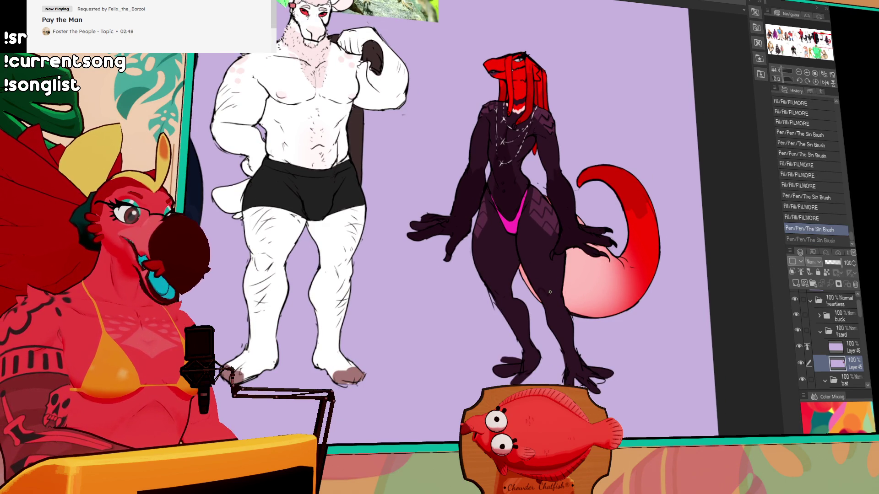
{"action": "mouse_move", "coordinate": [557, 294]}
{"action": "left_mouse_down"}
{"action": "mouse_move", "coordinate": [546, 233]}
{"action": "mouse_move", "coordinate": [548, 269]}
{"action": "left_mouse_up"}
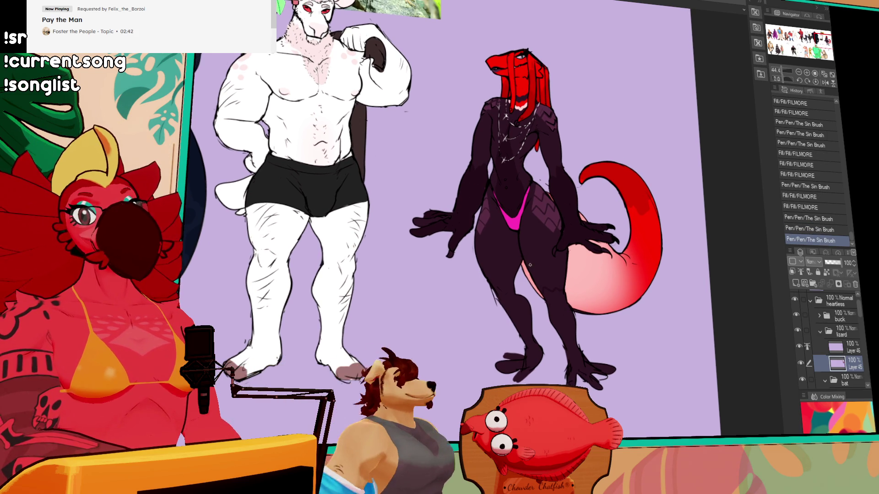
Step: Fill the remaining gaps in the lizard's legs and keep a final brush stroke
{"action": "mouse_move", "coordinate": [524, 278]}
{"action": "left_mouse_down"}
{"action": "mouse_move", "coordinate": [527, 269]}
{"action": "mouse_move", "coordinate": [486, 278]}
{"action": "mouse_move", "coordinate": [543, 275]}
{"action": "left_mouse_up"}
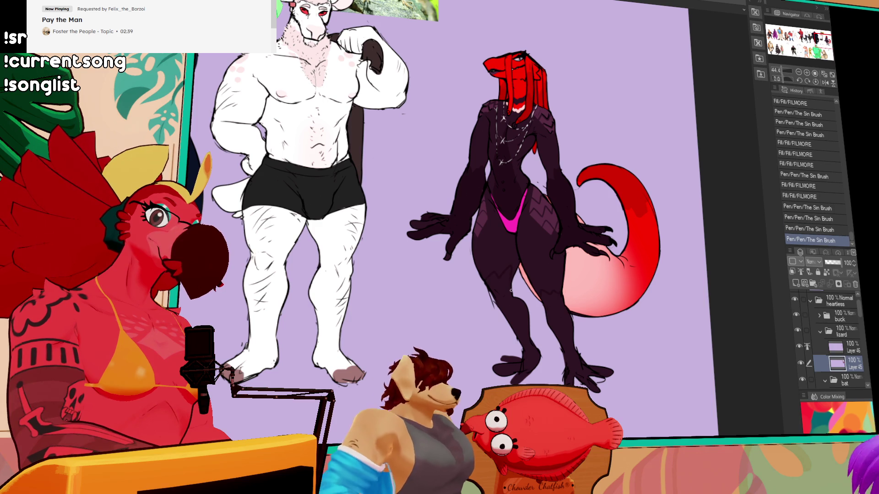
{"action": "left_click", "coordinate": [545, 284]}
{"action": "left_click", "coordinate": [556, 291]}
{"action": "left_click", "coordinate": [526, 293]}
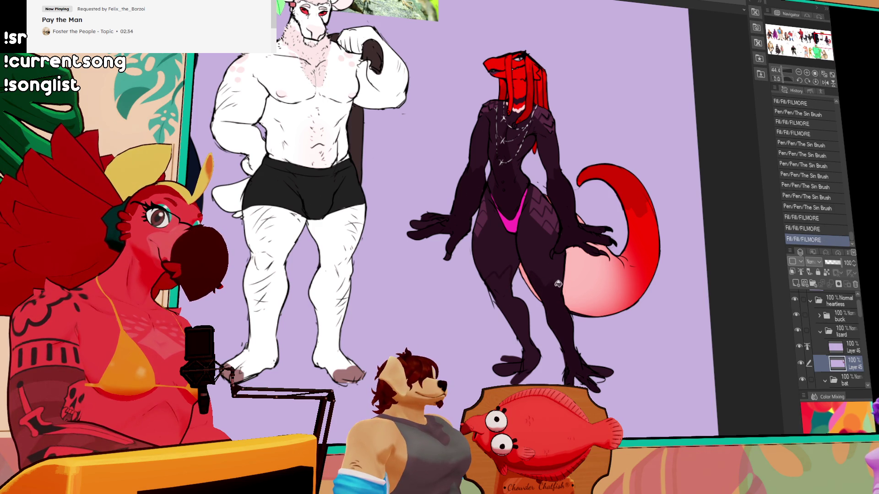
{"action": "left_click", "coordinate": [508, 294]}
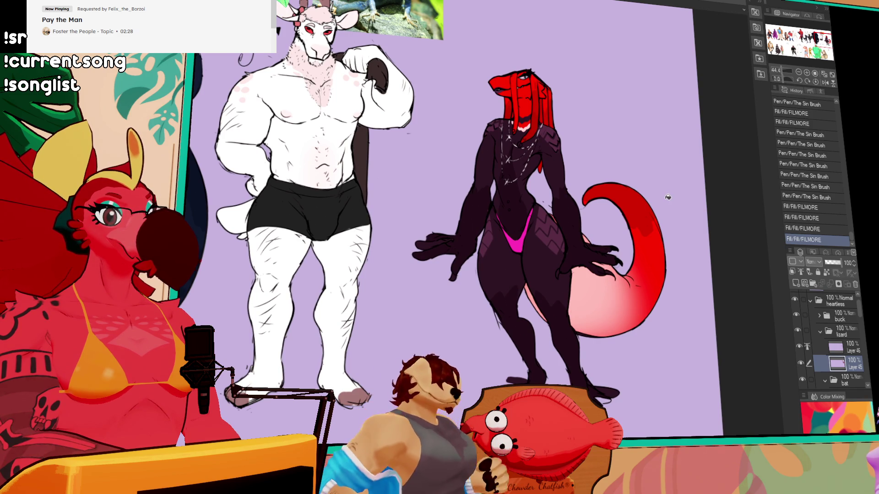
{"action": "left_click", "coordinate": [636, 236]}
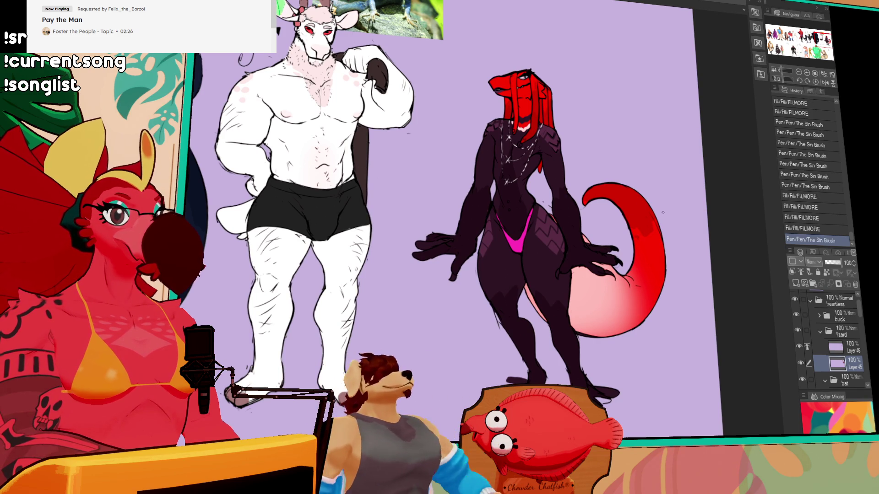
{"action": "key", "text": "ctrl+z"}
{"action": "key", "text": "ctrl+y"}
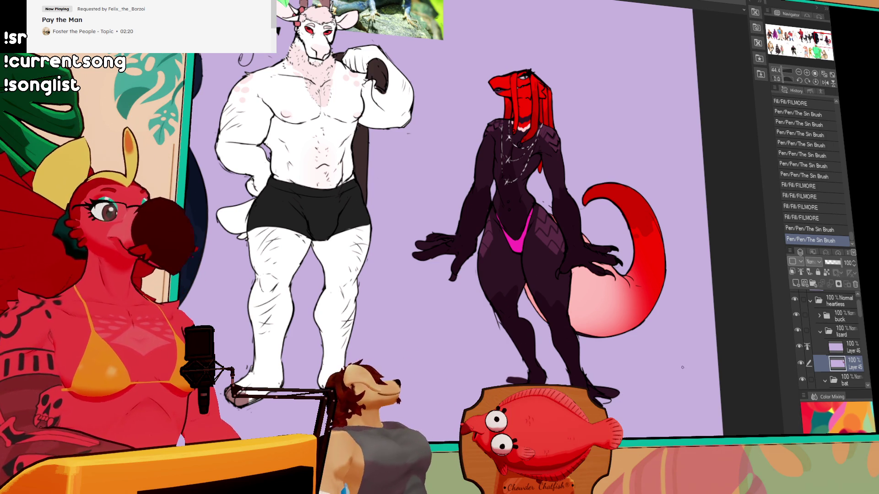
{"action": "key", "text": "ctrl+minus"}
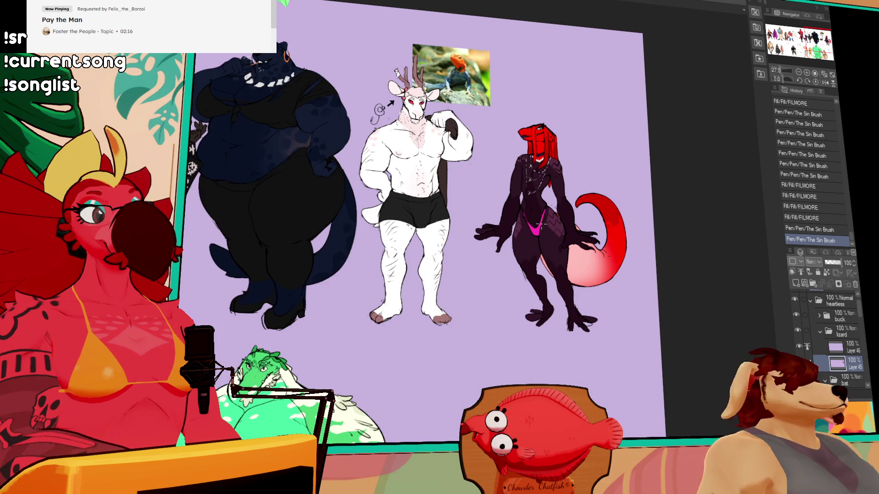
{"action": "scroll", "coordinate": [541, 224], "scroll_direction": "up", "scroll_amount": 3}
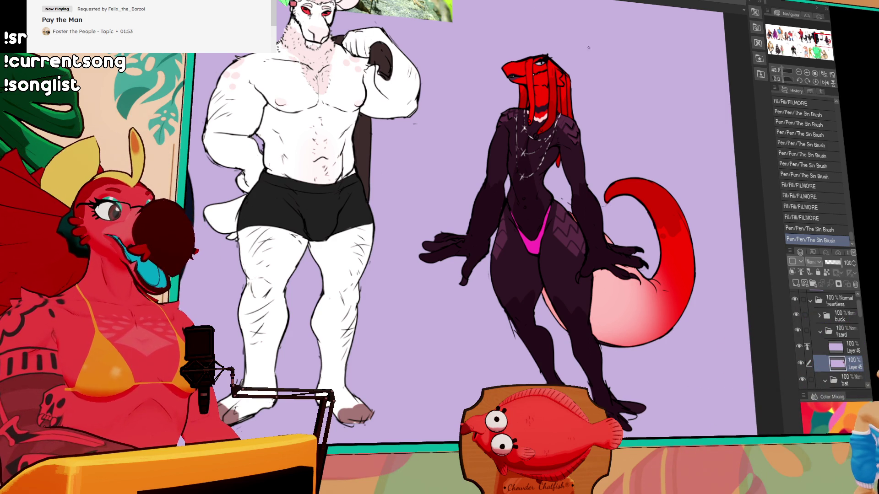
{"action": "scroll", "coordinate": [589, 48], "scroll_direction": "up", "scroll_amount": 3}
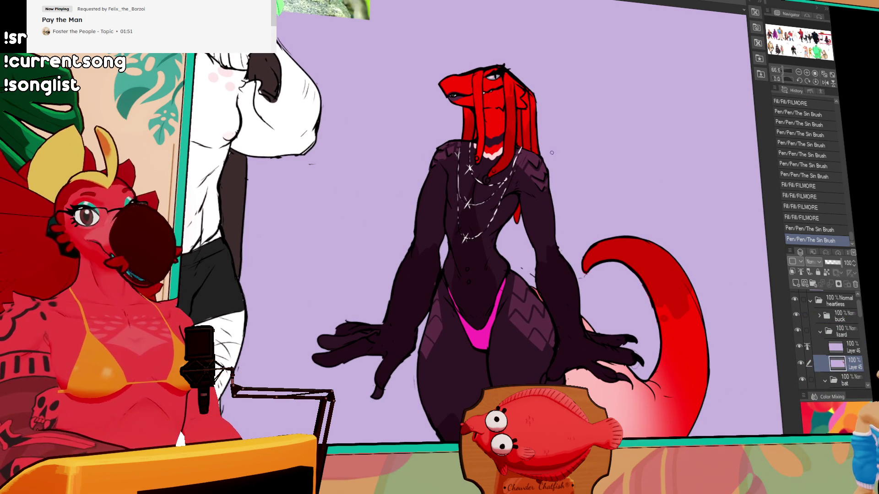
Step: Add one more brush stroke to the red part of the lizard's tail
{"action": "left_click_drag", "start_coordinate": [551, 152], "coordinate": [536, 146]}
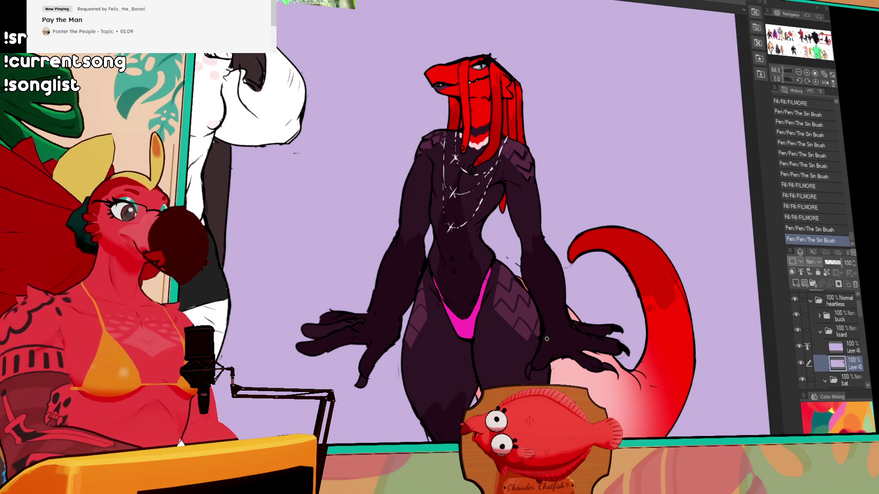
{"action": "left_click_drag", "start_coordinate": [672, 345], "coordinate": [659, 316]}
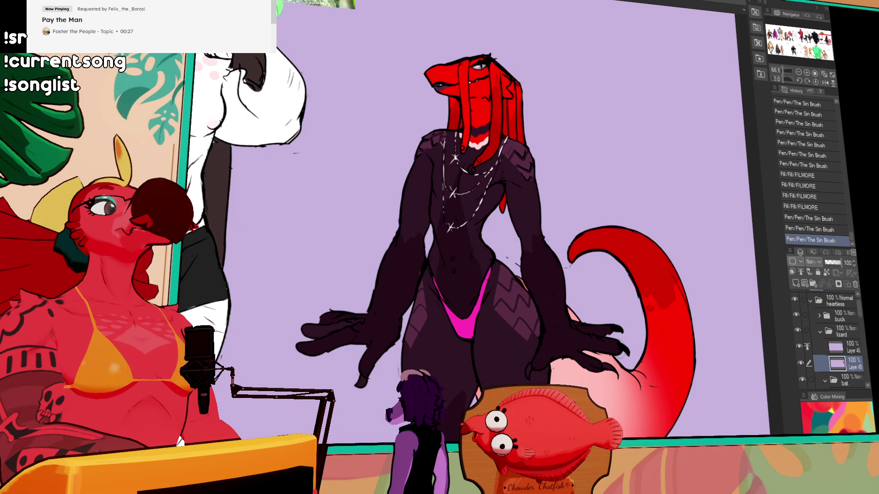
{"action": "key", "text": "ctrl+minus"}
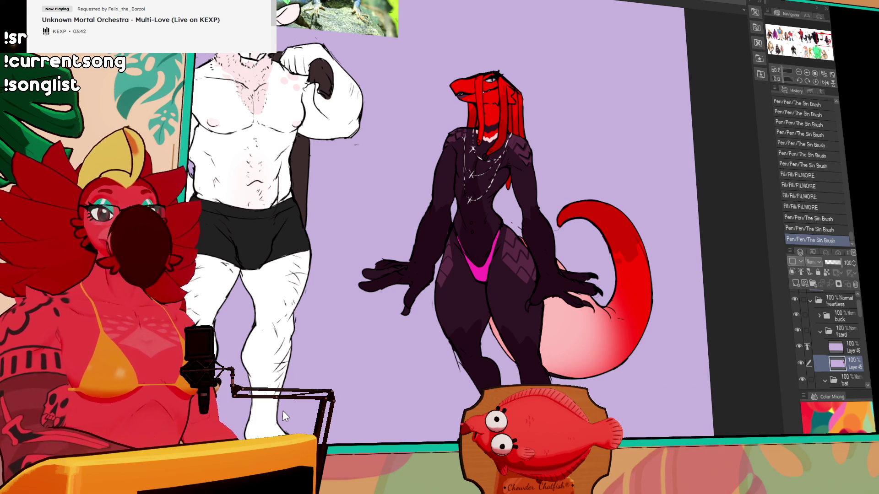
{"action": "scroll", "coordinate": [449, 264], "scroll_direction": "up", "scroll_amount": 3}
{"action": "scroll", "coordinate": [448, 264], "scroll_direction": "up", "scroll_amount": 5}
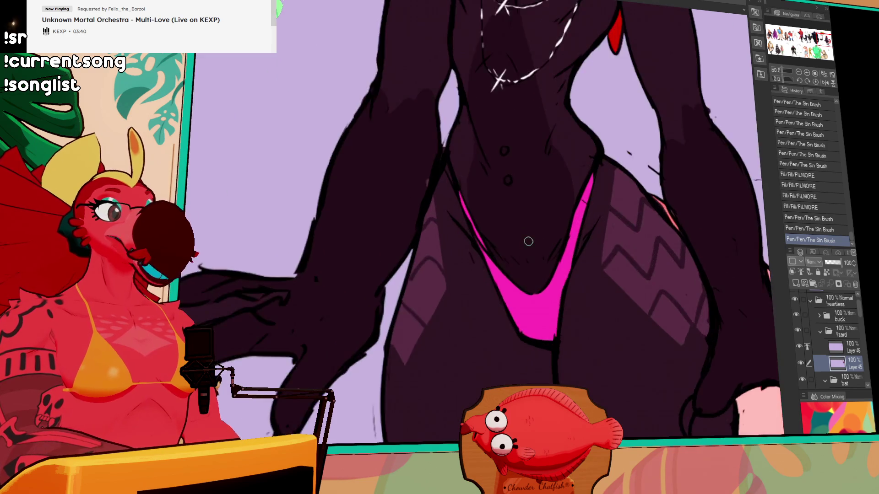
{"action": "scroll", "coordinate": [525, 239], "scroll_direction": "down", "scroll_amount": 8}
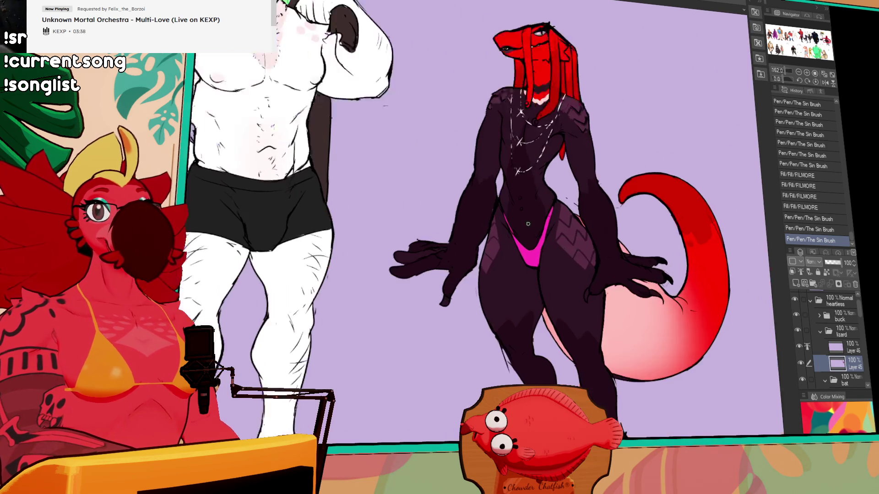
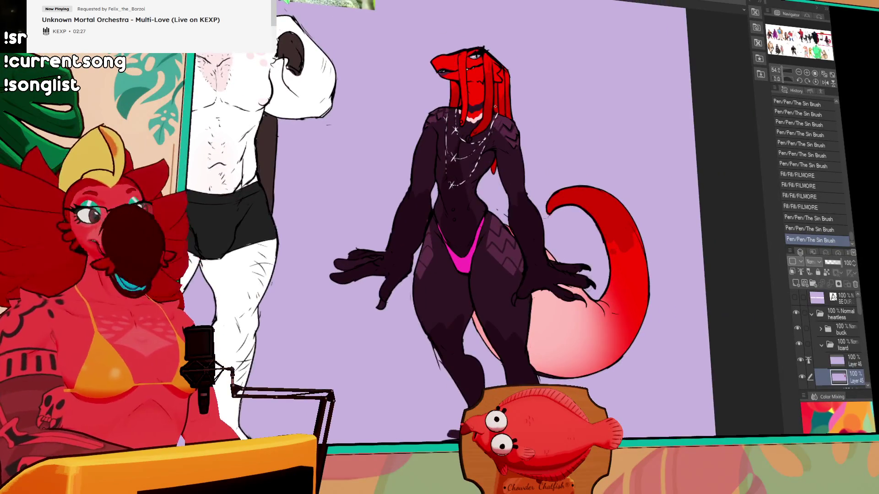
Step: Switch to the malbec_offering_2 artwork and scroll the Layers panel
{"action": "scroll", "coordinate": [498, 113], "scroll_direction": "down", "scroll_amount": 2}
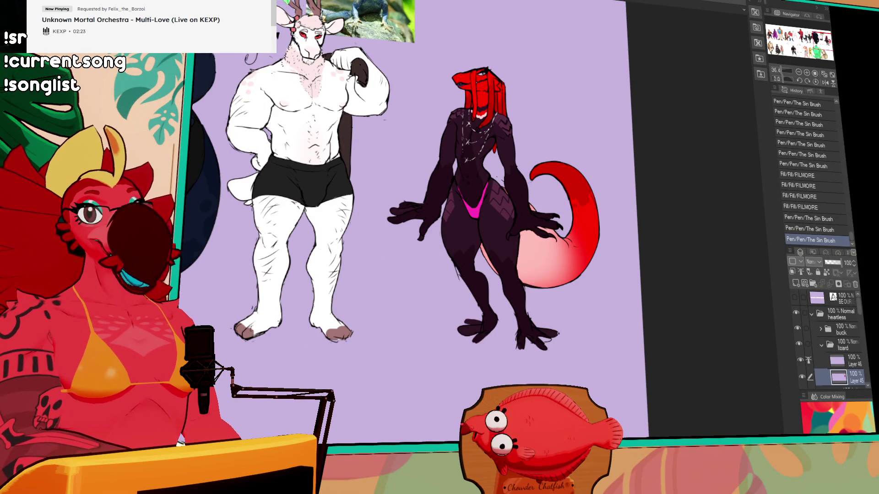
{"action": "scroll", "coordinate": [494, 183], "scroll_direction": "up", "scroll_amount": 2}
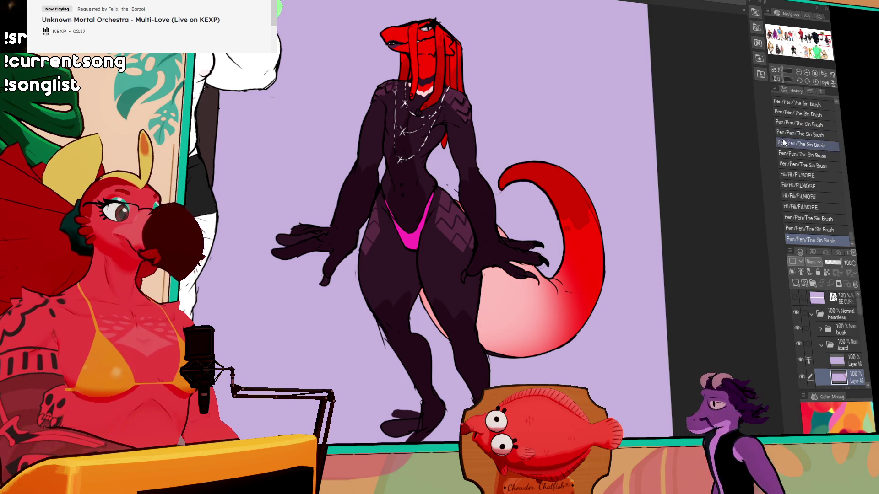
{"action": "left_click", "coordinate": [556, 10]}
{"action": "scroll", "coordinate": [604, 347], "scroll_direction": "up", "scroll_amount": 2}
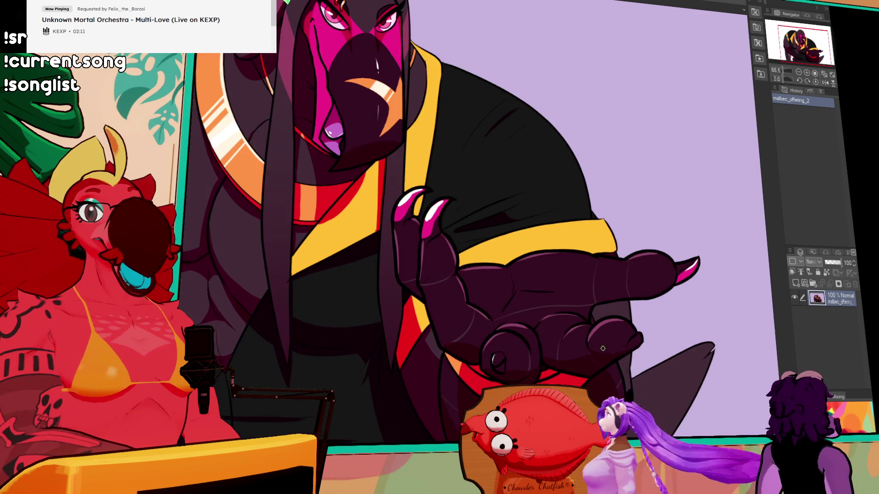
{"action": "scroll", "coordinate": [614, 329], "scroll_direction": "up", "scroll_amount": 2}
{"action": "scroll", "coordinate": [619, 319], "scroll_direction": "up", "scroll_amount": 4}
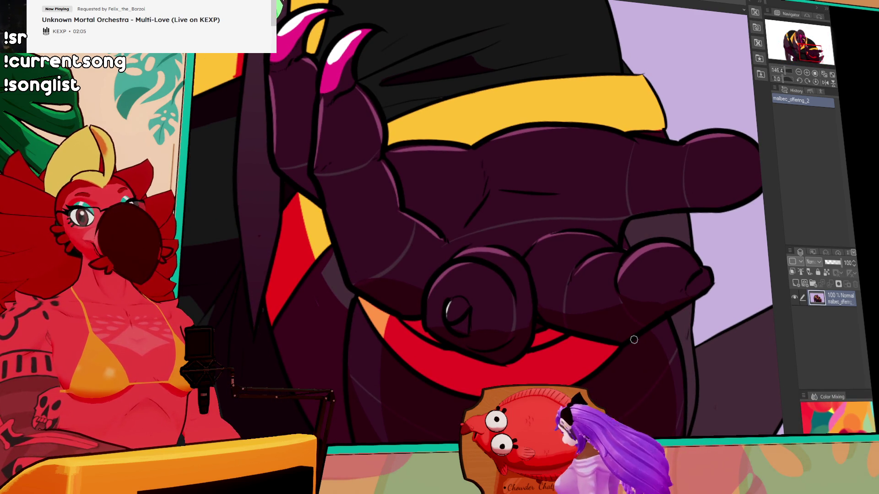
{"action": "scroll", "coordinate": [633, 340], "scroll_direction": "up", "scroll_amount": 2}
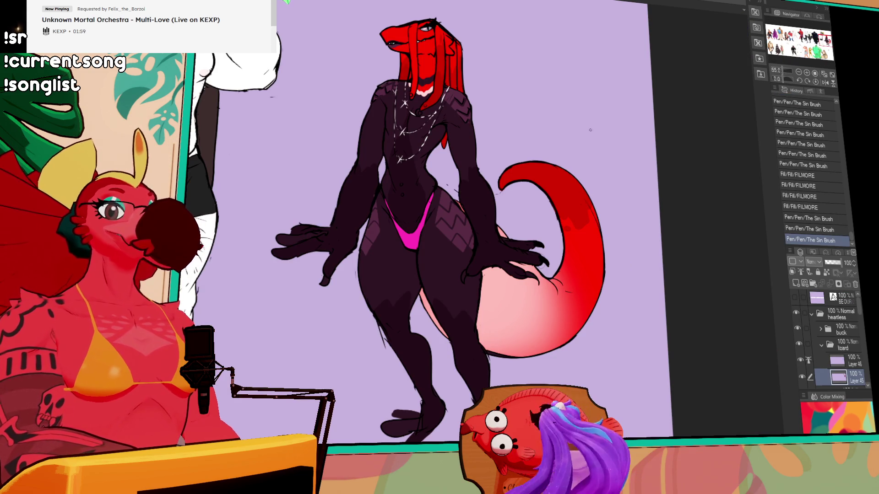
Step: Pan onto the black lizard and add a small touch-up stroke with The Sin Brush pen
{"action": "left_click_drag", "start_coordinate": [608, 103], "coordinate": [604, 138]}
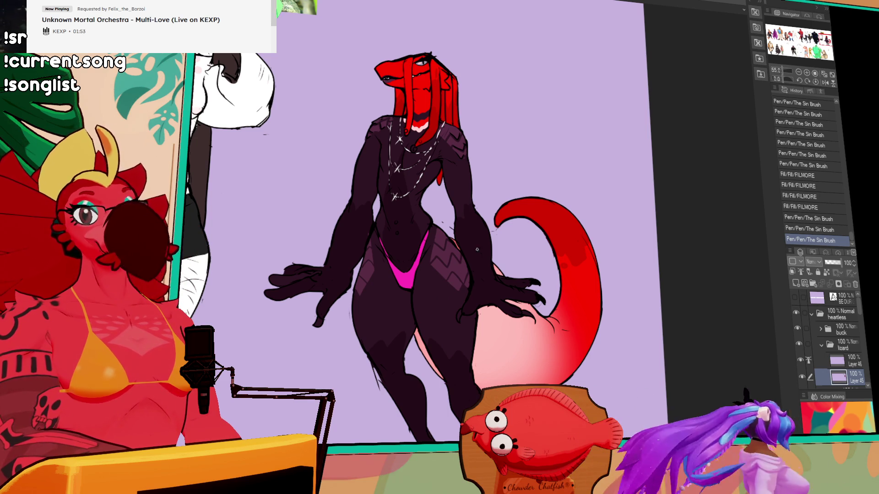
{"action": "left_click_drag", "start_coordinate": [594, 177], "coordinate": [599, 183]}
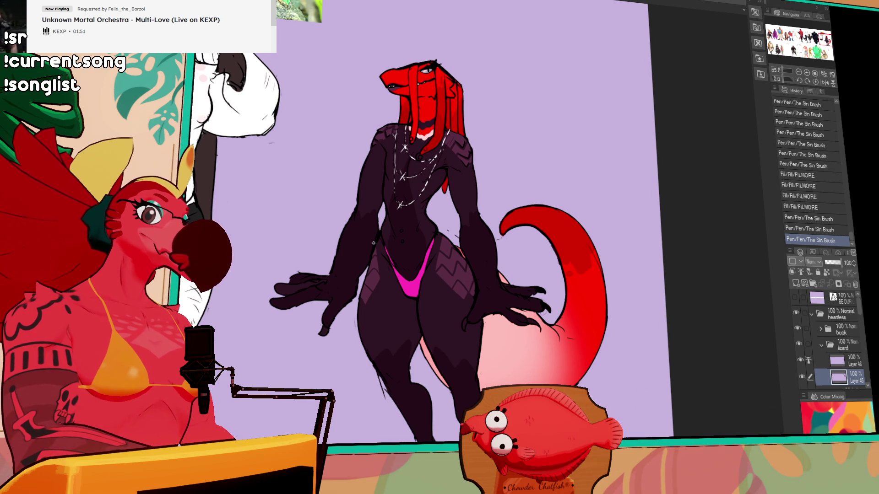
{"action": "left_click", "coordinate": [479, 172]}
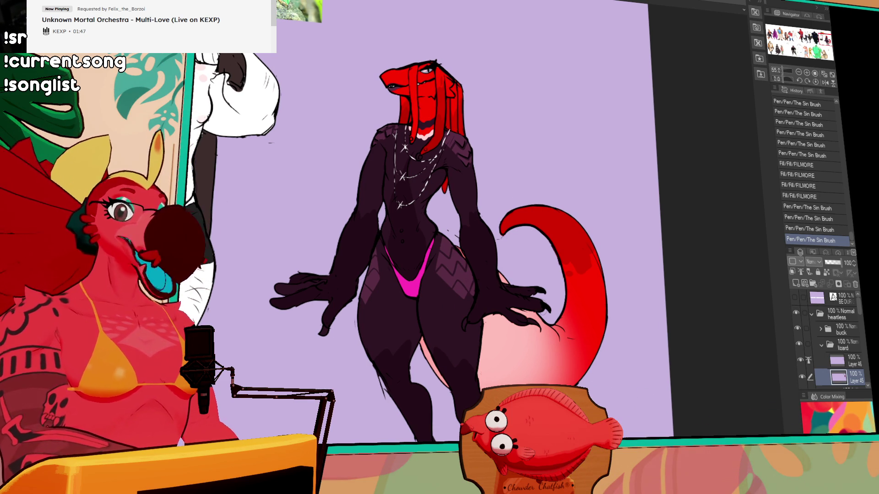
{"action": "scroll", "coordinate": [852, 362], "scroll_direction": "down", "scroll_amount": 2}
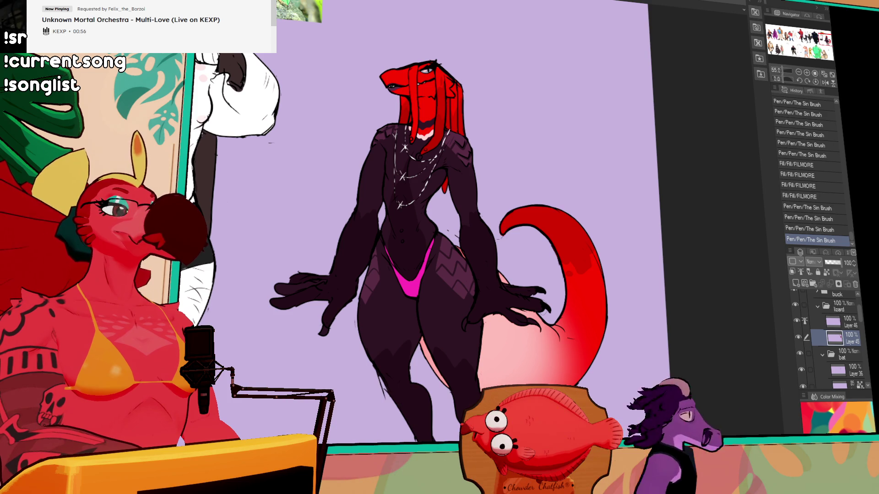
Step: Add a Hue/Saturation/Luminosity layer above Layer 45, shifting red mane and tail toward pinkish-red
{"action": "key", "text": "ctrl+shift+n"}
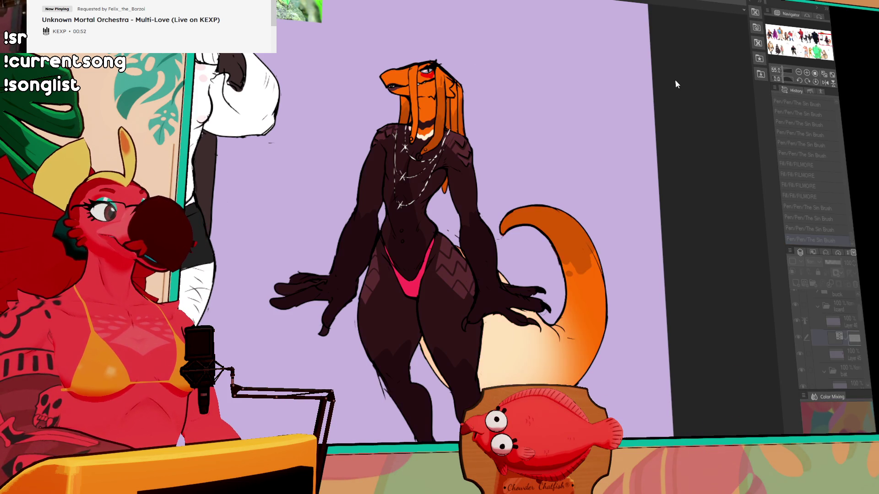
{"action": "key", "text": "ctrl+z"}
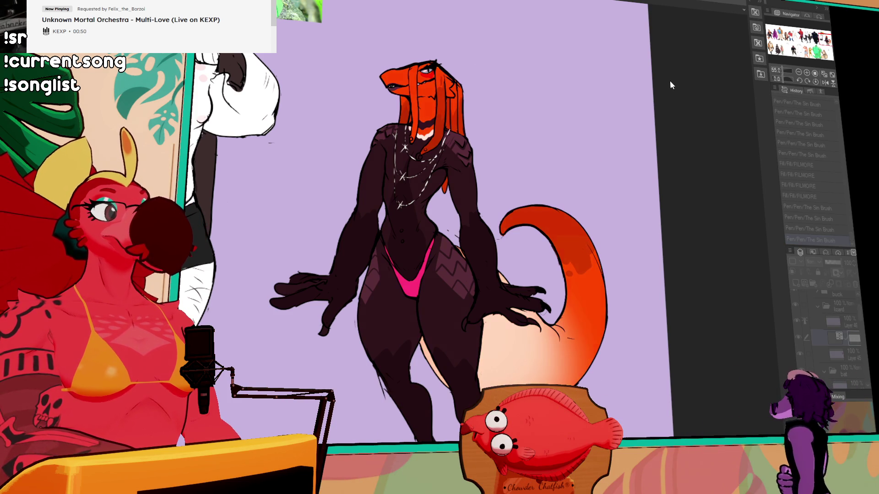
{"action": "key", "text": "ctrl+y"}
{"action": "key", "text": "ctrl+z"}
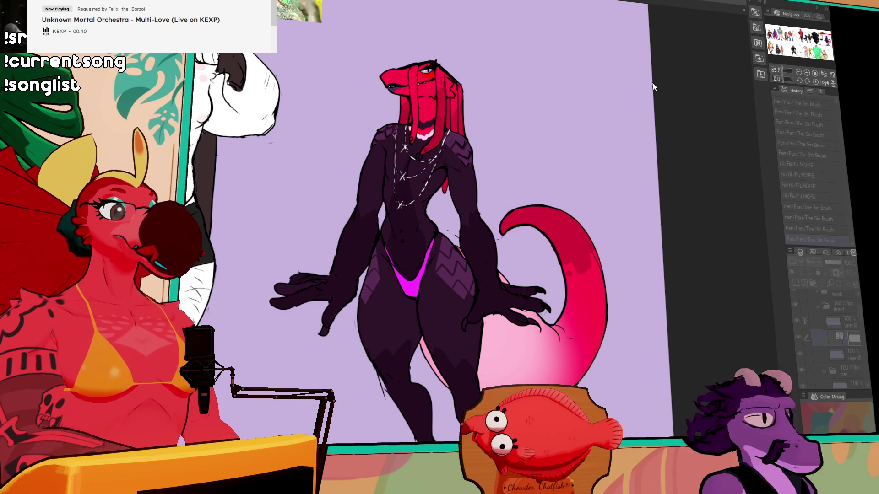
{"action": "scroll", "coordinate": [515, 380], "scroll_direction": "up", "scroll_amount": 1}
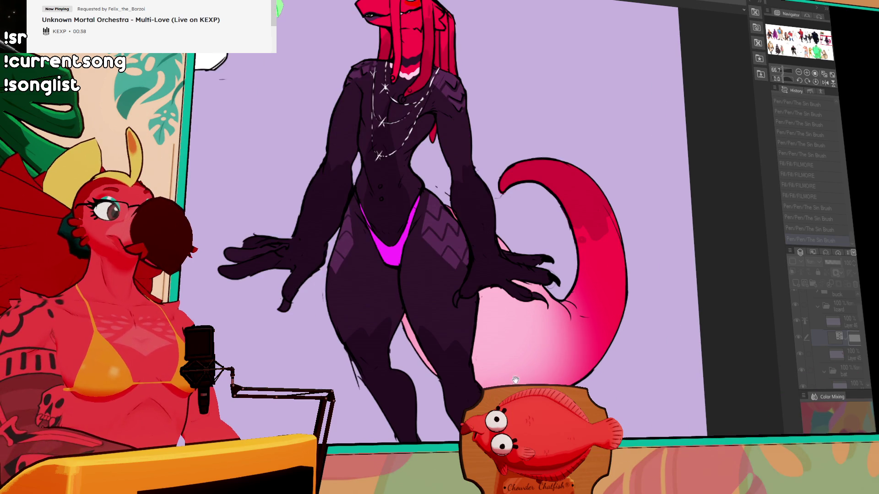
{"action": "scroll", "coordinate": [571, 261], "scroll_direction": "down", "scroll_amount": 1}
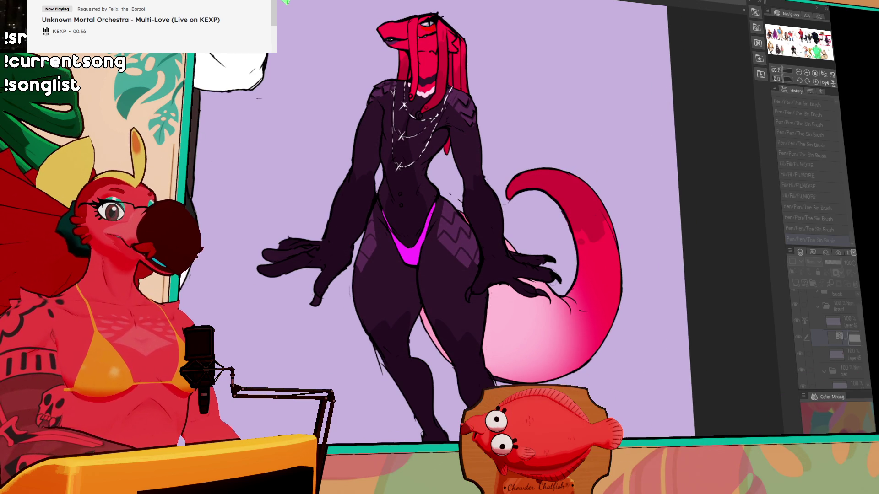
{"action": "left_click_drag", "start_coordinate": [818, 40], "coordinate": [828, 40]}
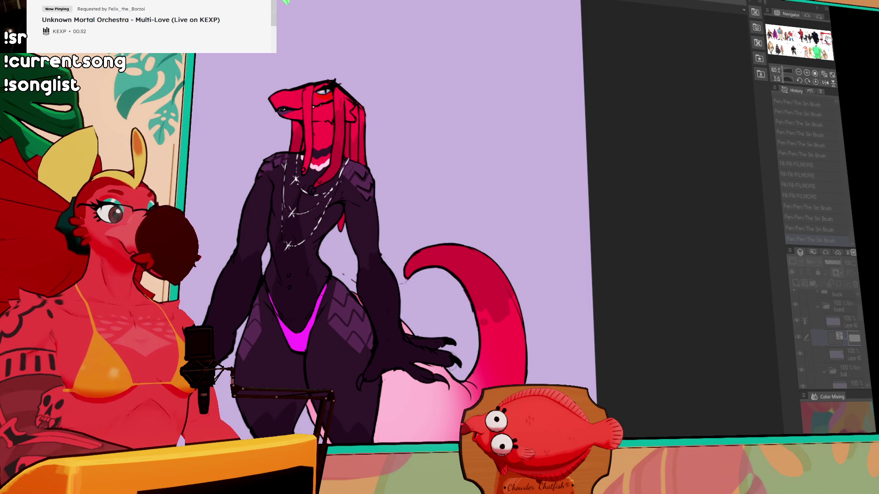
{"action": "left_click_drag", "start_coordinate": [828, 39], "coordinate": [826, 41]}
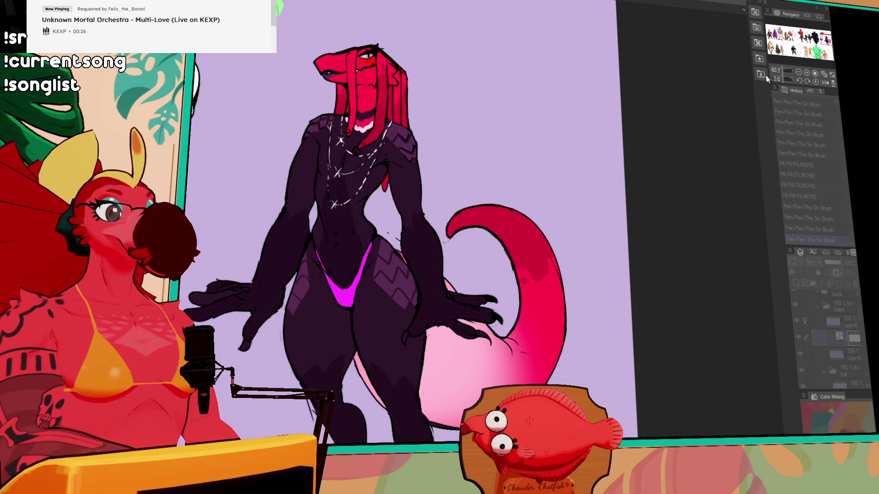
Step: Confirm the hue correction layer and toggle its visibility to compare before and after colours
{"action": "key", "text": "Return"}
{"action": "left_click", "coordinate": [800, 337]}
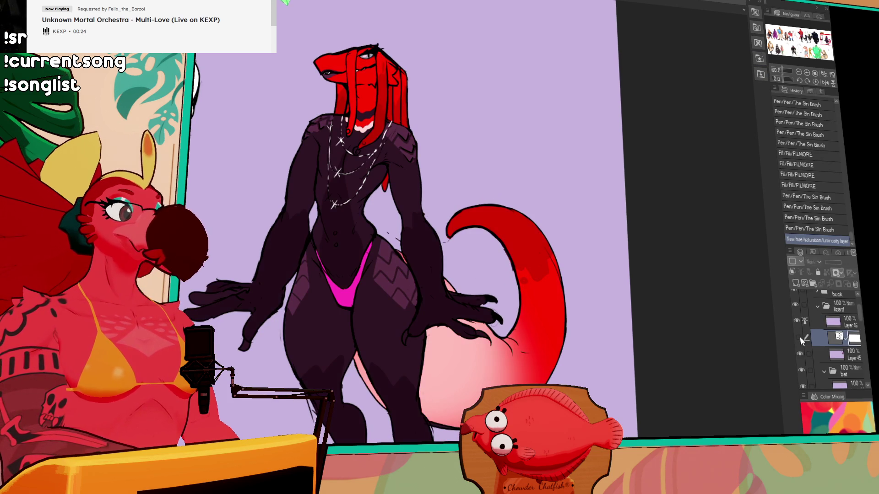
{"action": "left_click", "coordinate": [800, 337]}
{"action": "left_click", "coordinate": [800, 337]}
{"action": "left_click", "coordinate": [800, 337]}
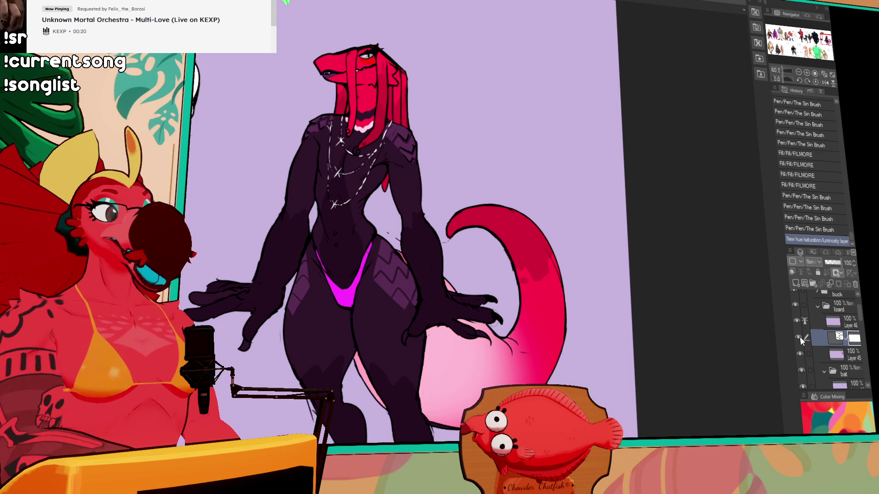
{"action": "left_click", "coordinate": [800, 337]}
{"action": "left_click", "coordinate": [800, 337]}
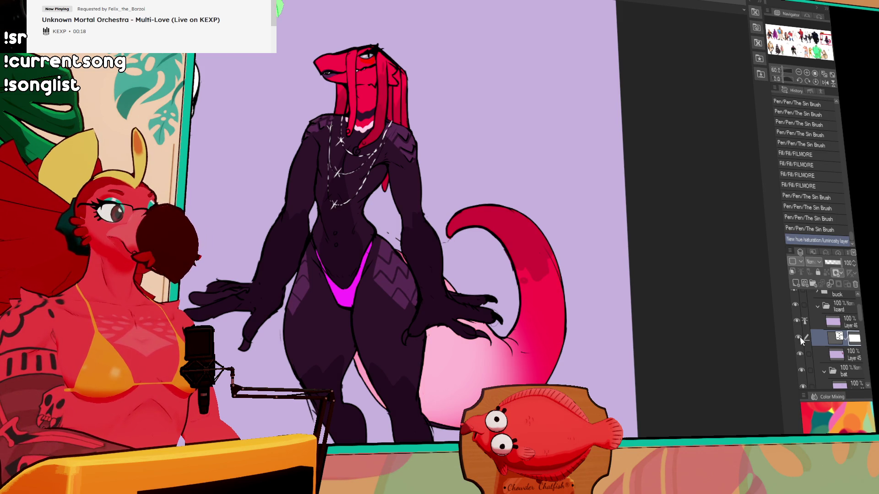
Step: Select Layer 46 and erase the red mark beneath the lizard's eye
{"action": "scroll", "coordinate": [445, 82], "scroll_direction": "up", "scroll_amount": 5}
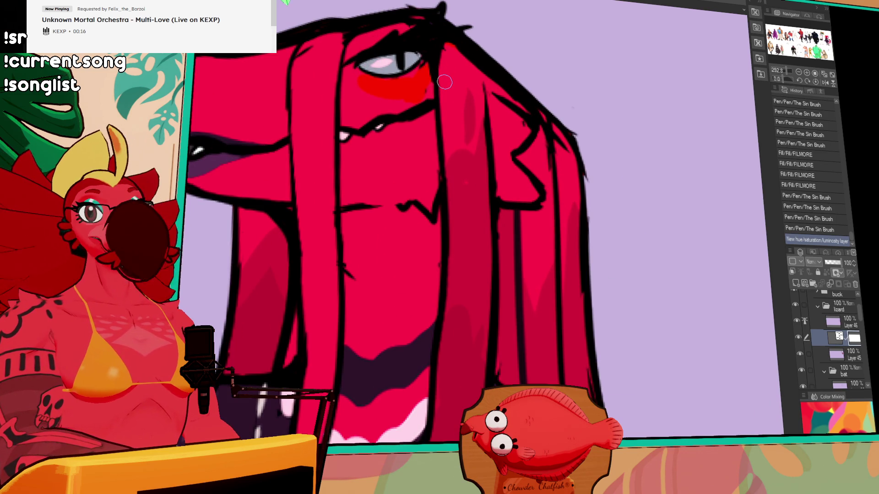
{"action": "left_click", "coordinate": [801, 318]}
{"action": "mouse_move", "coordinate": [363, 84]}
{"action": "left_mouse_down"}
{"action": "mouse_move", "coordinate": [378, 91]}
{"action": "mouse_move", "coordinate": [359, 77]}
{"action": "mouse_move", "coordinate": [393, 84]}
{"action": "mouse_move", "coordinate": [423, 69]}
{"action": "mouse_move", "coordinate": [413, 96]}
{"action": "mouse_move", "coordinate": [373, 93]}
{"action": "mouse_move", "coordinate": [389, 90]}
{"action": "left_mouse_up"}
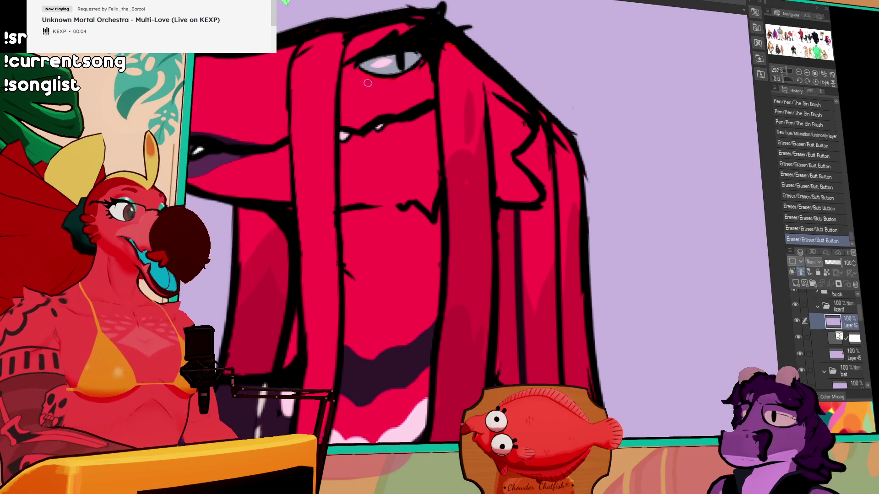
Step: Redraw the black lid line across the top of the eye with The Sin Brush, retrying strokes
{"action": "key", "text": "p"}
{"action": "left_click_drag", "start_coordinate": [371, 73], "coordinate": [358, 96]}
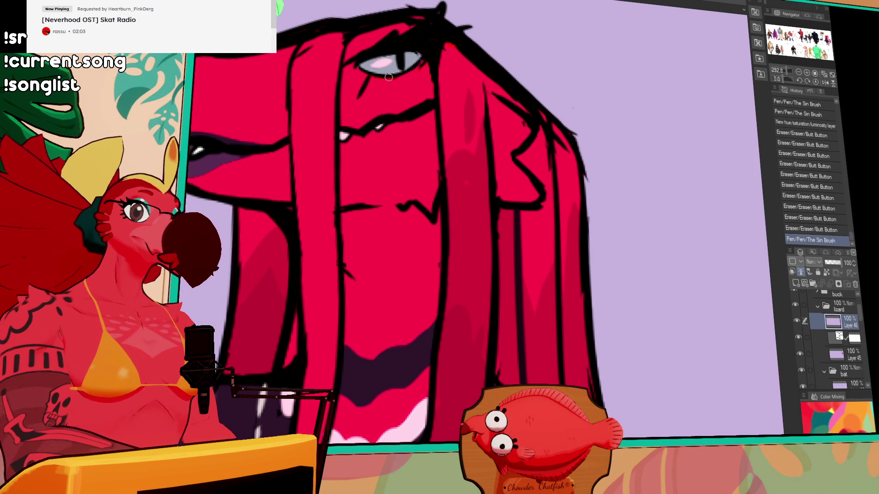
{"action": "key", "text": "ctrl+z"}
{"action": "key", "text": "ctrl+y"}
{"action": "key", "text": "ctrl+z"}
{"action": "mouse_move", "coordinate": [359, 75]}
{"action": "left_mouse_down"}
{"action": "mouse_move", "coordinate": [403, 85]}
{"action": "mouse_move", "coordinate": [400, 94]}
{"action": "mouse_move", "coordinate": [388, 74]}
{"action": "mouse_move", "coordinate": [362, 70]}
{"action": "mouse_move", "coordinate": [419, 66]}
{"action": "left_mouse_up"}
{"action": "key", "text": "ctrl+z"}
{"action": "key", "text": "ctrl+z"}
{"action": "key", "text": "ctrl+z"}
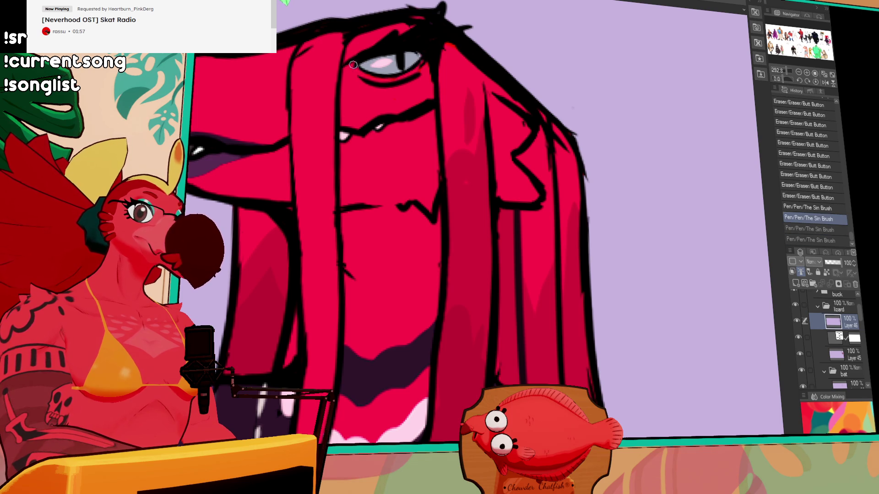
{"action": "mouse_move", "coordinate": [353, 64]}
{"action": "left_mouse_down"}
{"action": "mouse_move", "coordinate": [421, 62]}
{"action": "mouse_move", "coordinate": [452, 44]}
{"action": "mouse_move", "coordinate": [397, 91]}
{"action": "mouse_move", "coordinate": [371, 93]}
{"action": "mouse_move", "coordinate": [399, 92]}
{"action": "mouse_move", "coordinate": [398, 85]}
{"action": "mouse_move", "coordinate": [426, 77]}
{"action": "mouse_move", "coordinate": [410, 85]}
{"action": "mouse_move", "coordinate": [426, 64]}
{"action": "left_mouse_up"}
{"action": "key", "text": "ctrl+z"}
{"action": "key", "text": "ctrl+z"}
{"action": "key", "text": "ctrl+z"}
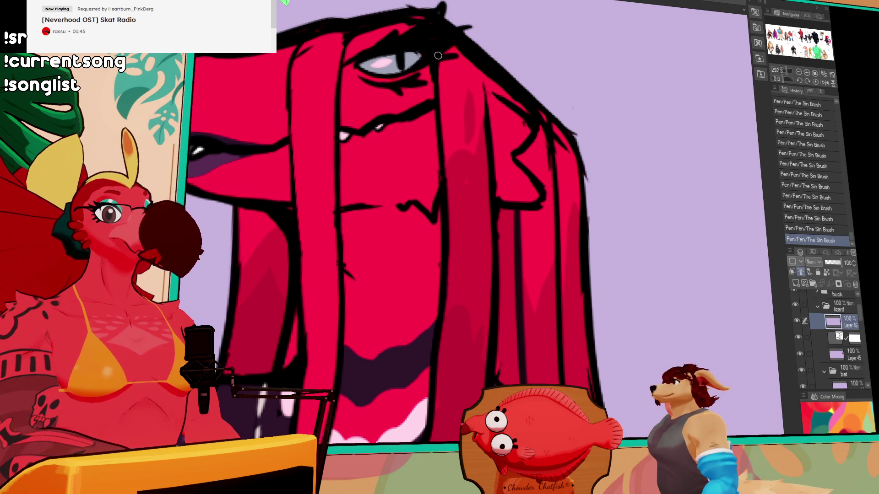
Step: Frame the full lizard, zoom into the torso, and merge the selected layer down
{"action": "left_click", "coordinate": [799, 73]}
{"action": "left_click", "coordinate": [798, 73]}
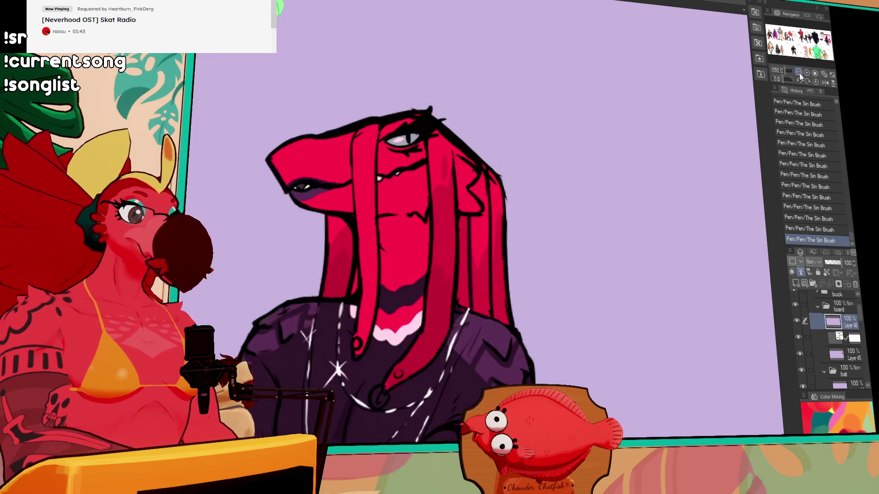
{"action": "left_click", "coordinate": [799, 72]}
{"action": "left_click", "coordinate": [799, 73]}
{"action": "left_click_drag", "start_coordinate": [604, 215], "coordinate": [645, 123]}
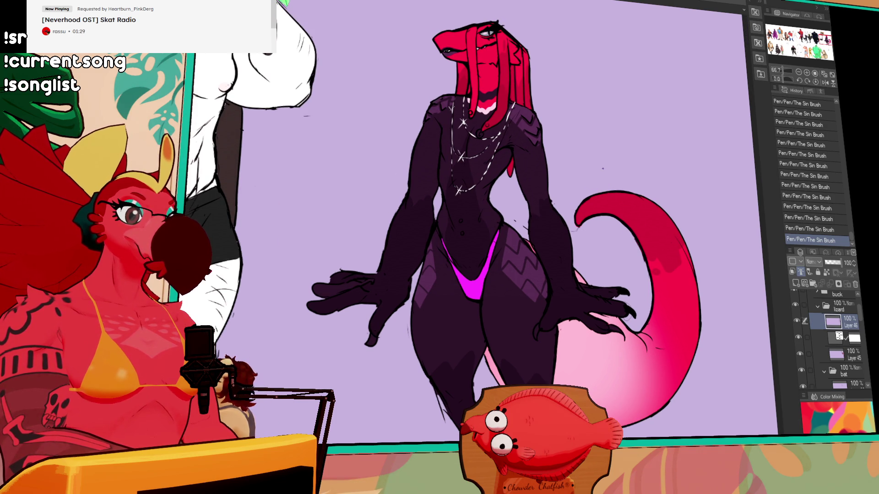
{"action": "left_click", "coordinate": [806, 75]}
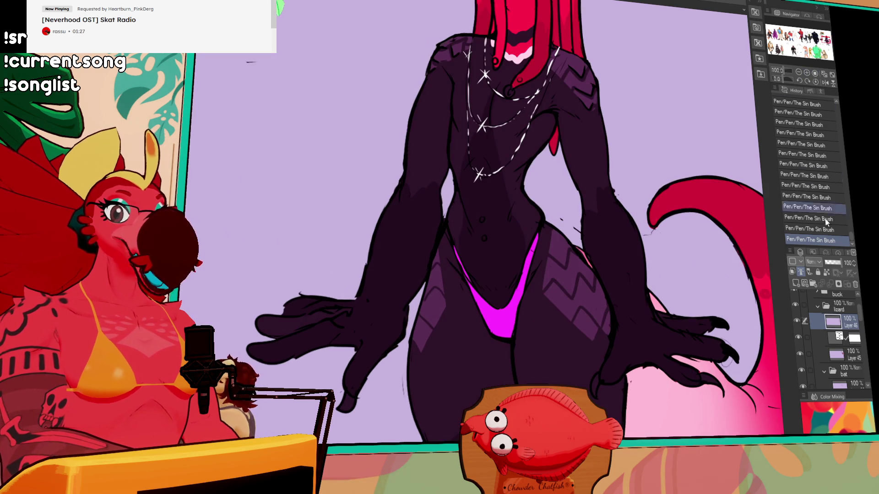
{"action": "left_click", "coordinate": [854, 339]}
{"action": "key", "text": "ctrl+e"}
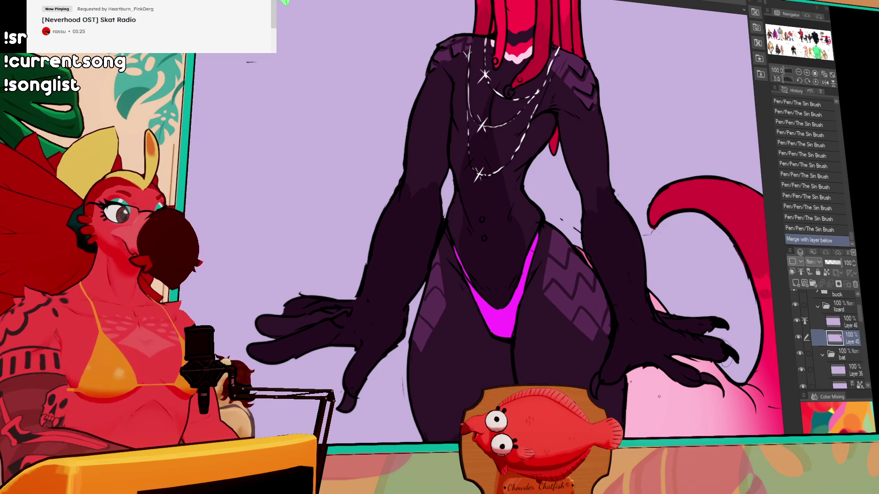
Step: Paint a solid white highlight dot on the lizard's navel
{"action": "left_click_drag", "start_coordinate": [522, 185], "coordinate": [503, 216]}
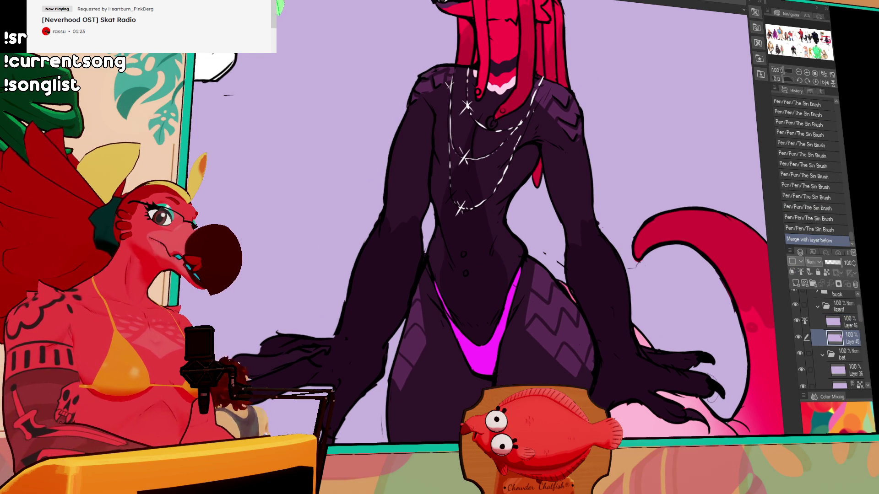
{"action": "left_click", "coordinate": [464, 277]}
{"action": "key", "text": "ctrl+z"}
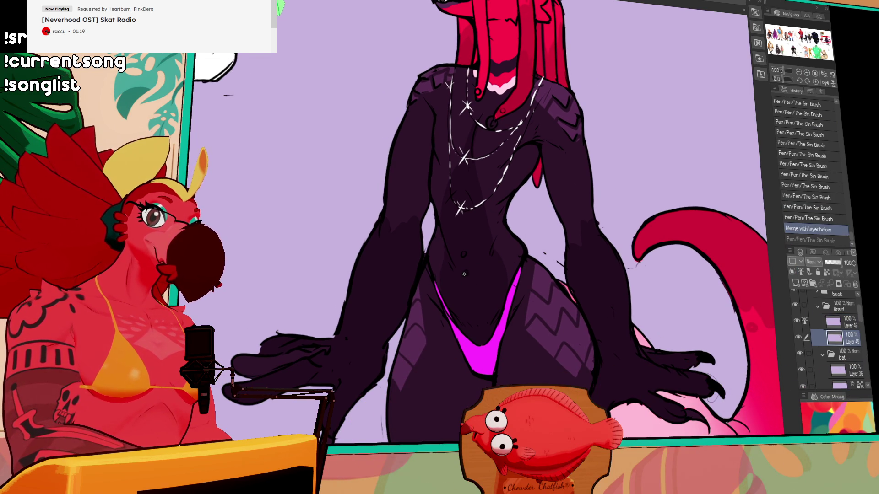
{"action": "left_click", "coordinate": [464, 254]}
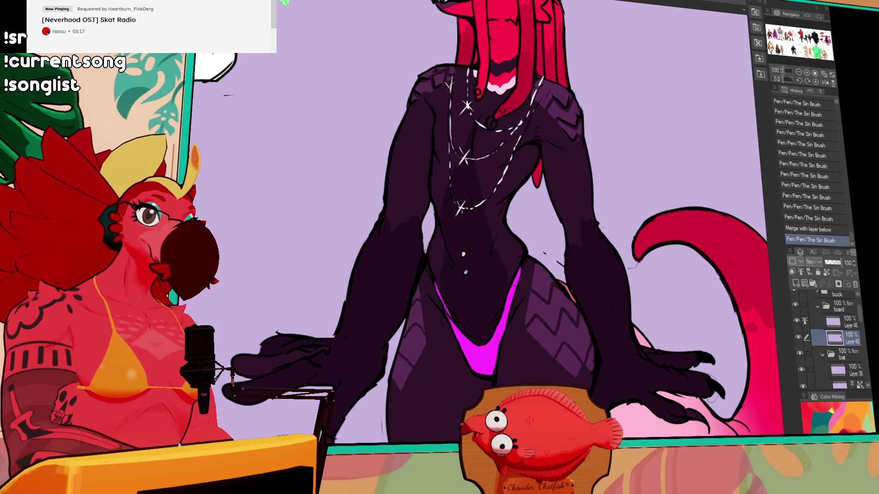
{"action": "left_click", "coordinate": [465, 272]}
{"action": "left_click_drag", "start_coordinate": [458, 228], "coordinate": [452, 271]}
{"action": "left_click", "coordinate": [486, 160]}
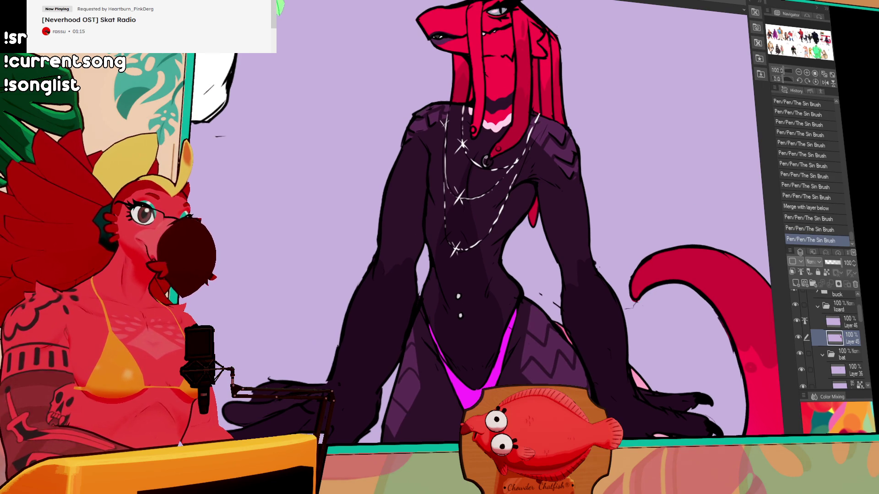
Step: Add white sparkles on the necklace pendant and chest, then fill the left-hand gap dark
{"action": "left_click", "coordinate": [486, 161]}
{"action": "left_click", "coordinate": [486, 161]}
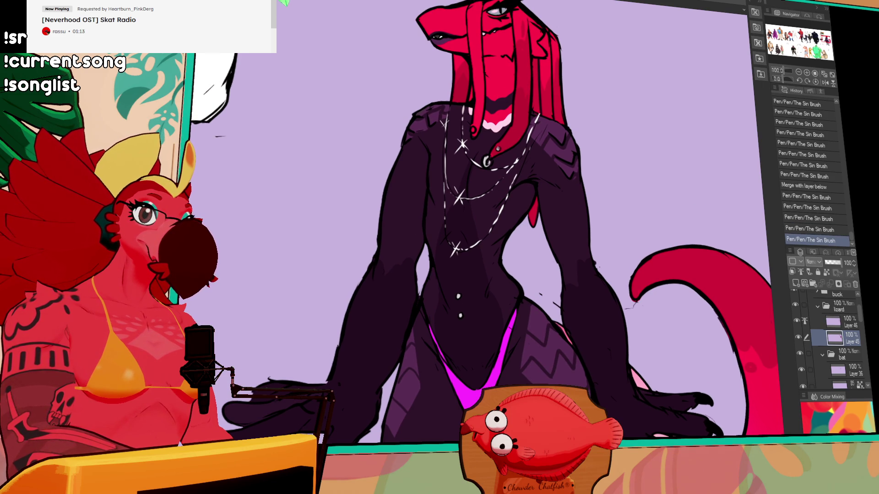
{"action": "left_click", "coordinate": [497, 148]}
{"action": "scroll", "coordinate": [515, 167], "scroll_direction": "down", "scroll_amount": 3}
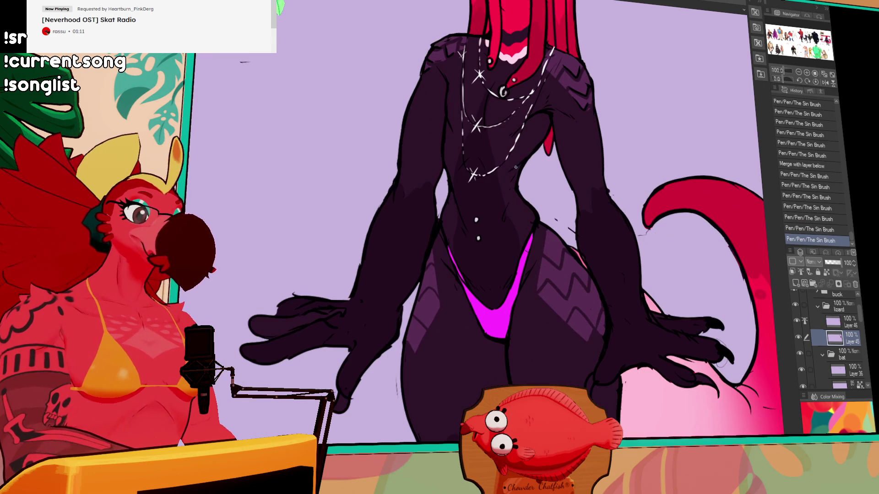
{"action": "key", "text": "g"}
{"action": "left_click", "coordinate": [348, 329]}
Step: Fill the two small gaps near the lizard's right claws
{"action": "scroll", "coordinate": [555, 310], "scroll_direction": "down", "scroll_amount": 2}
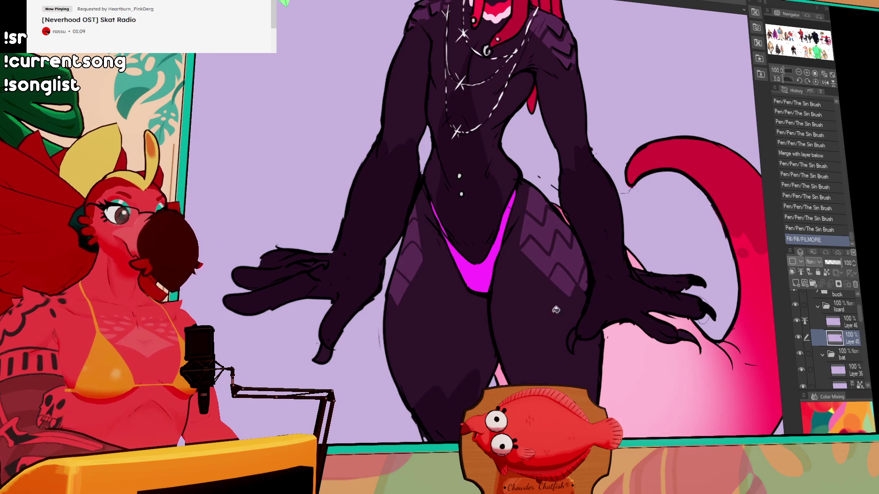
{"action": "left_click", "coordinate": [570, 340]}
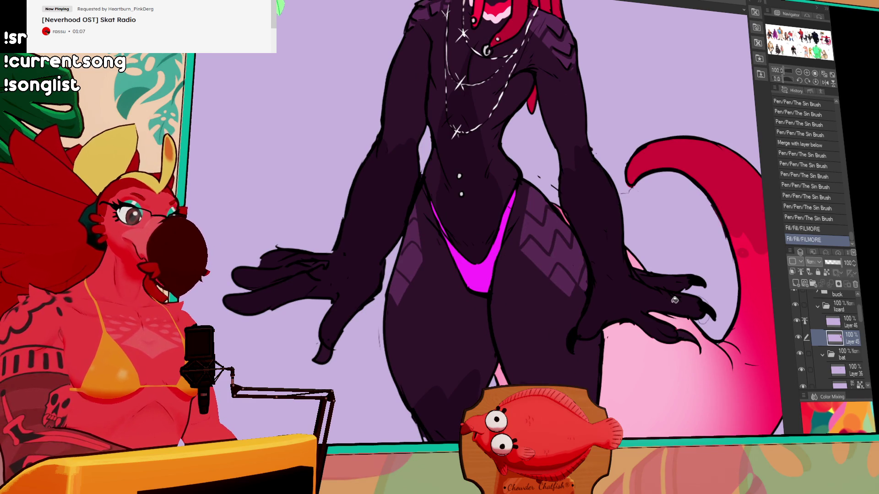
{"action": "left_click", "coordinate": [687, 332]}
Step: On Layer 46, erase stray marks near the claws and redraw the claw linework
{"action": "left_click", "coordinate": [845, 322]}
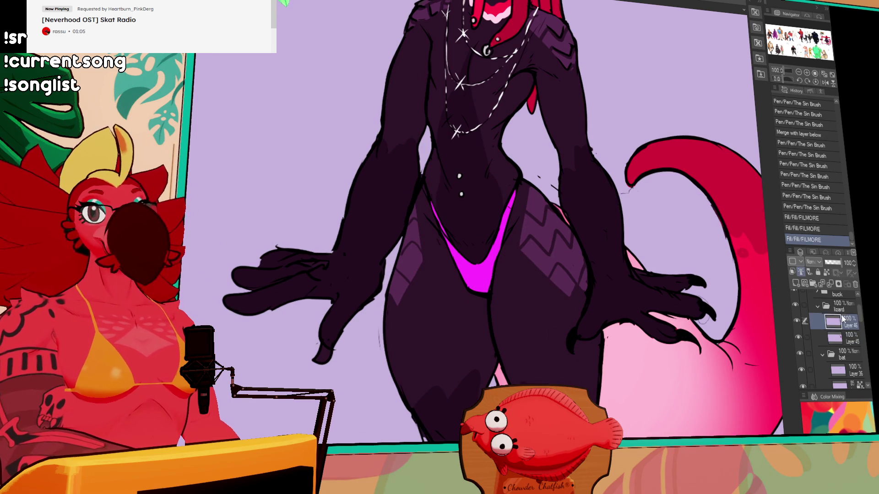
{"action": "left_click_drag", "start_coordinate": [810, 333], "coordinate": [747, 323]}
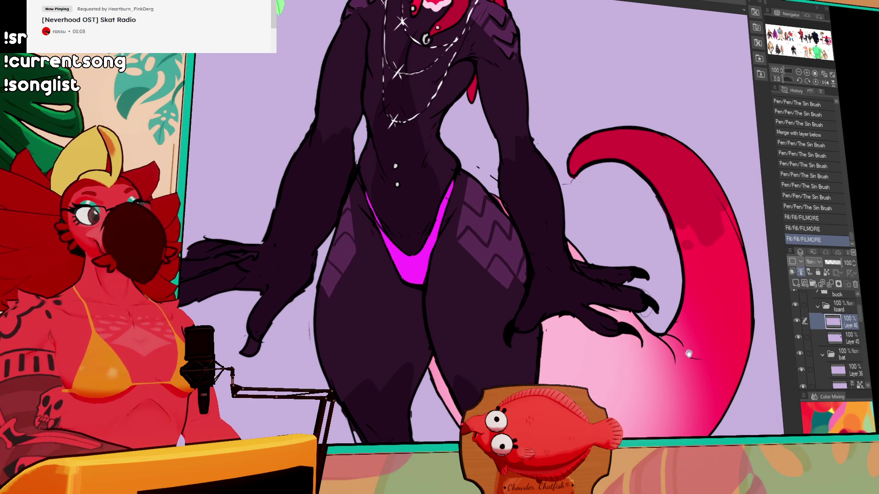
{"action": "left_click_drag", "start_coordinate": [688, 353], "coordinate": [685, 345]}
{"action": "mouse_move", "coordinate": [571, 315]}
{"action": "left_mouse_down"}
{"action": "mouse_move", "coordinate": [628, 329]}
{"action": "mouse_move", "coordinate": [645, 308]}
{"action": "left_mouse_up"}
{"action": "left_click_drag", "start_coordinate": [595, 303], "coordinate": [636, 311]}
{"action": "left_click_drag", "start_coordinate": [366, 304], "coordinate": [393, 251]}
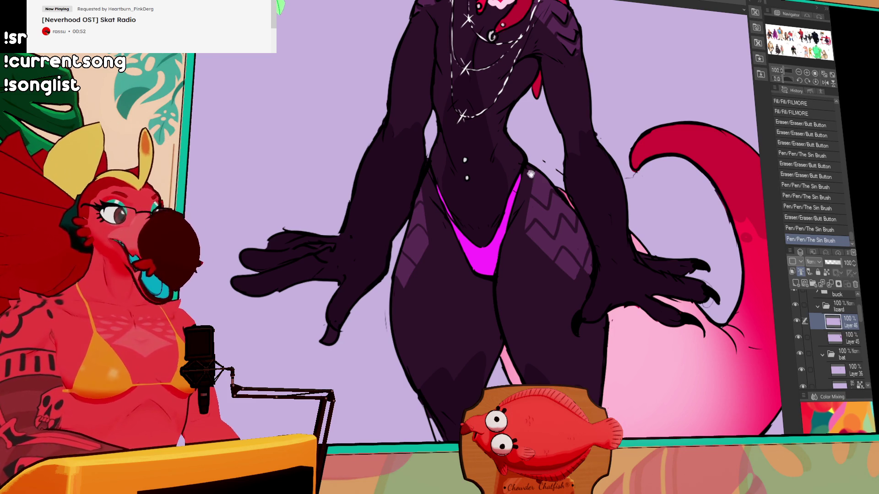
Step: Clean up the hand linework with small eraser and ink touches, then zoom out
{"action": "left_click_drag", "start_coordinate": [530, 174], "coordinate": [413, 288]}
{"action": "left_click_drag", "start_coordinate": [413, 291], "coordinate": [409, 312]}
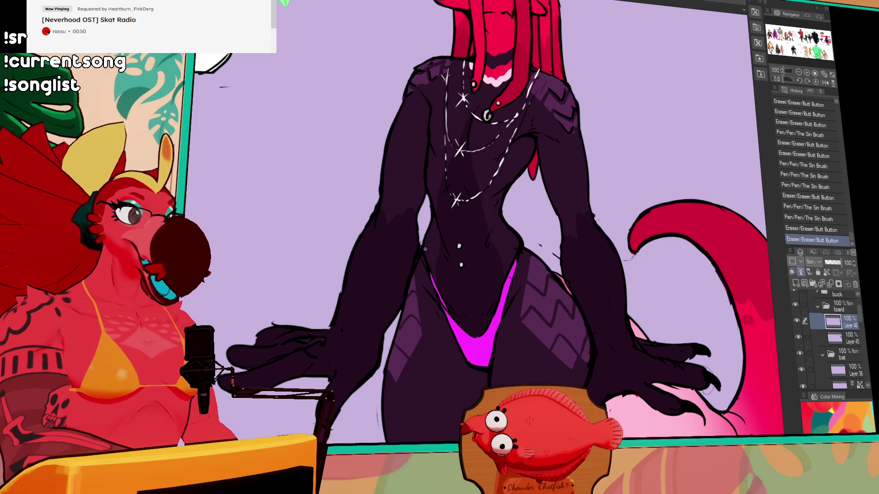
{"action": "left_click_drag", "start_coordinate": [495, 238], "coordinate": [502, 242]}
{"action": "left_click_drag", "start_coordinate": [540, 231], "coordinate": [570, 229]}
{"action": "mouse_move", "coordinate": [549, 268]}
{"action": "left_mouse_down"}
{"action": "mouse_move", "coordinate": [555, 272]}
{"action": "mouse_move", "coordinate": [544, 250]}
{"action": "mouse_move", "coordinate": [514, 255]}
{"action": "left_mouse_up"}
{"action": "left_click_drag", "start_coordinate": [514, 251], "coordinate": [520, 242]}
{"action": "left_click_drag", "start_coordinate": [552, 201], "coordinate": [558, 195]}
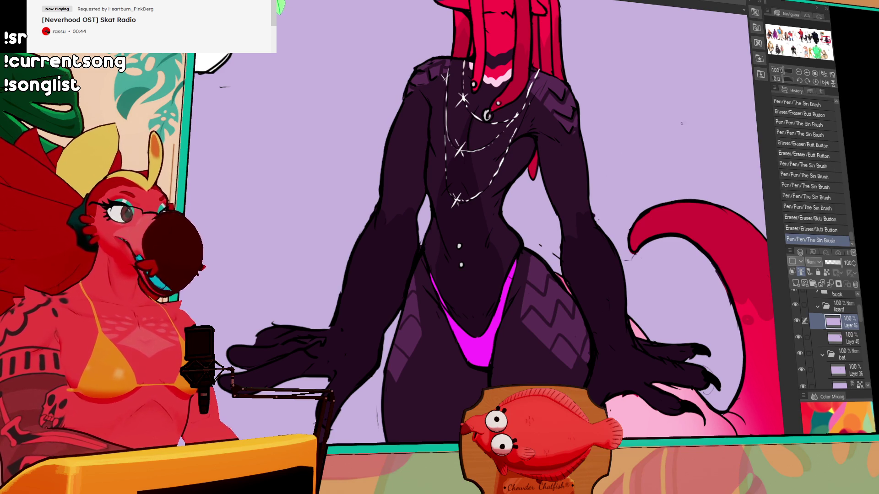
{"action": "left_click", "coordinate": [800, 73]}
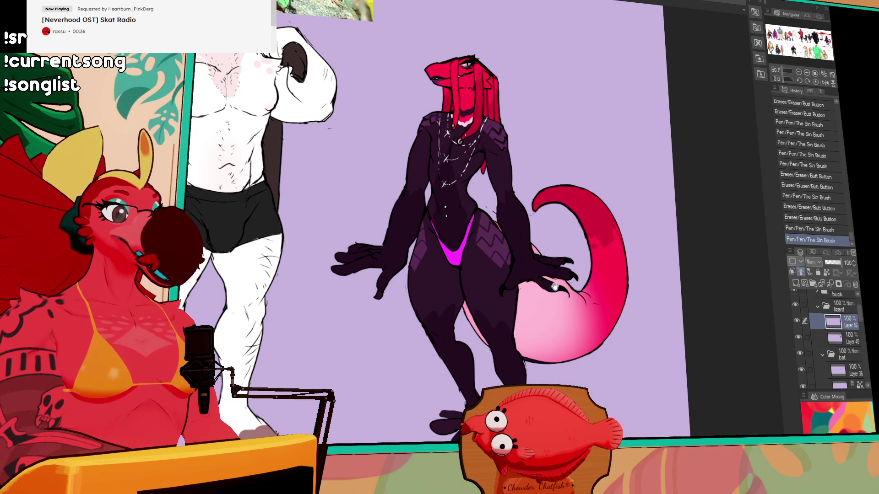
Step: Zoom in on the hips and hands and redraw the fingertip outlines
{"action": "left_click_drag", "start_coordinate": [632, 226], "coordinate": [626, 166]}
{"action": "left_click", "coordinate": [807, 73]}
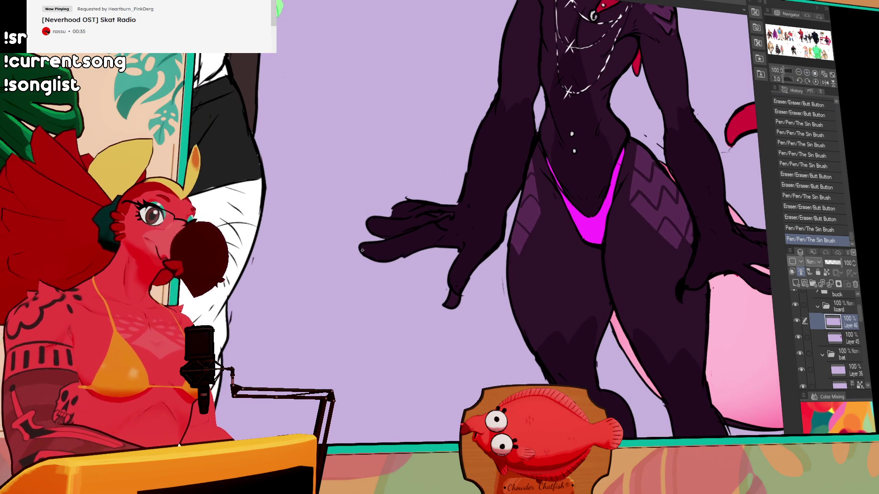
{"action": "mouse_move", "coordinate": [361, 250]}
{"action": "left_mouse_down"}
{"action": "mouse_move", "coordinate": [372, 219]}
{"action": "mouse_move", "coordinate": [368, 246]}
{"action": "left_mouse_up"}
{"action": "mouse_move", "coordinate": [406, 203]}
{"action": "left_mouse_down"}
{"action": "mouse_move", "coordinate": [418, 204]}
{"action": "mouse_move", "coordinate": [390, 216]}
{"action": "mouse_move", "coordinate": [408, 200]}
{"action": "mouse_move", "coordinate": [394, 208]}
{"action": "left_mouse_up"}
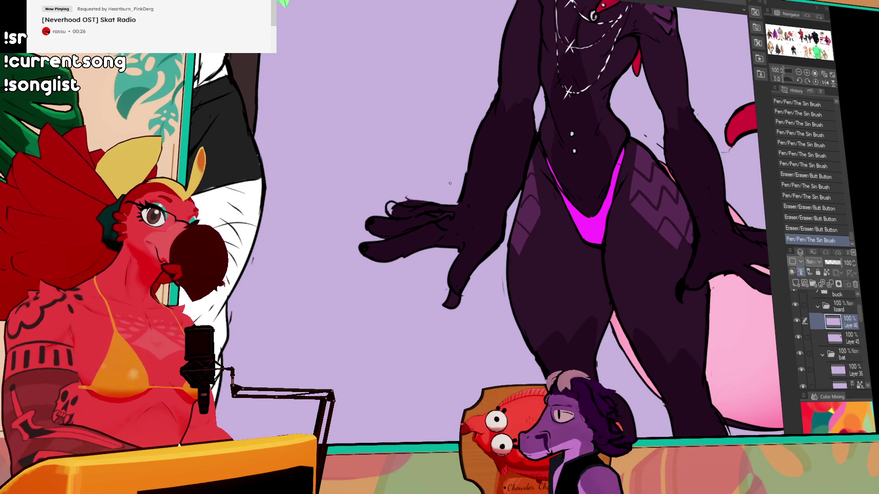
Step: Pan down to the feet and erase the stray marks around them
{"action": "mouse_move", "coordinate": [727, 458]}
{"action": "left_mouse_down"}
{"action": "mouse_move", "coordinate": [659, 432]}
{"action": "mouse_move", "coordinate": [639, 394]}
{"action": "mouse_move", "coordinate": [641, 341]}
{"action": "left_mouse_up"}
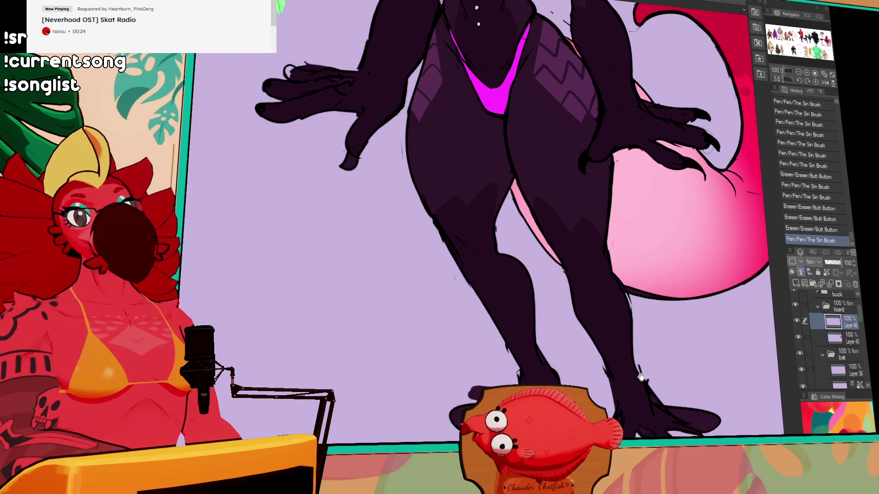
{"action": "mouse_move", "coordinate": [641, 377]}
{"action": "left_mouse_down"}
{"action": "mouse_move", "coordinate": [634, 331]}
{"action": "mouse_move", "coordinate": [622, 321]}
{"action": "left_mouse_up"}
{"action": "left_click", "coordinate": [498, 336]}
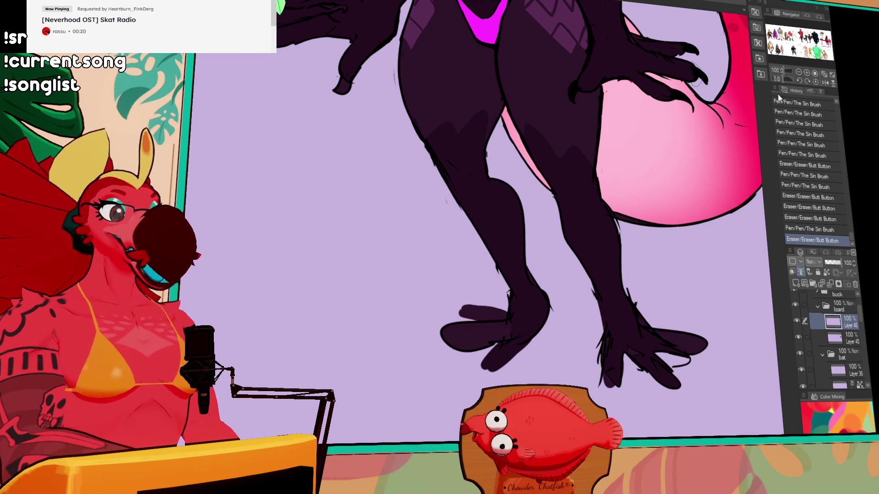
{"action": "left_click", "coordinate": [800, 72]}
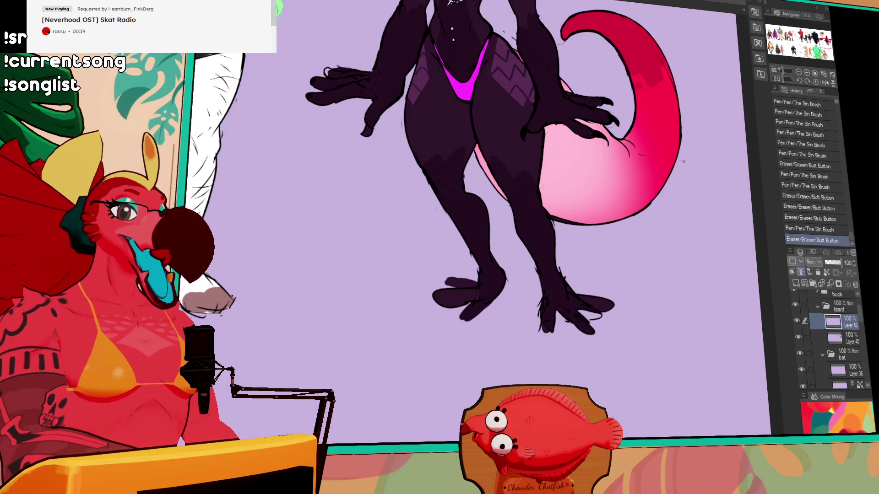
{"action": "left_click", "coordinate": [472, 305]}
{"action": "left_click", "coordinate": [483, 286]}
{"action": "scroll", "coordinate": [484, 286], "scroll_direction": "up", "scroll_amount": 5}
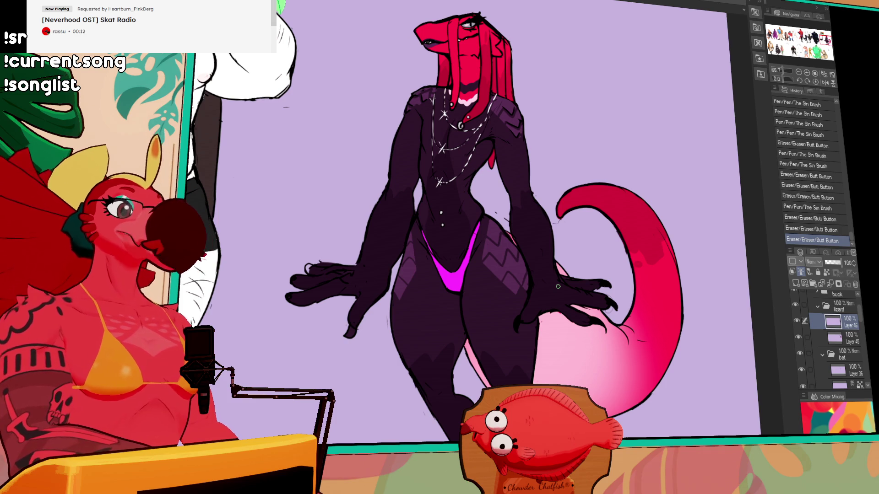
Step: Zoom to 150% on the belly and draw a small ring mark above the pink thong
{"action": "left_click", "coordinate": [807, 72]}
{"action": "left_click", "coordinate": [807, 72]}
{"action": "mouse_move", "coordinate": [609, 200]}
{"action": "left_mouse_down"}
{"action": "mouse_move", "coordinate": [588, 209]}
{"action": "mouse_move", "coordinate": [590, 293]}
{"action": "mouse_move", "coordinate": [540, 343]}
{"action": "mouse_move", "coordinate": [513, 205]}
{"action": "left_mouse_up"}
{"action": "mouse_move", "coordinate": [430, 327]}
{"action": "left_mouse_down"}
{"action": "mouse_move", "coordinate": [429, 304]}
{"action": "mouse_move", "coordinate": [433, 316]}
{"action": "left_mouse_up"}
{"action": "key", "text": "ctrl+z"}
{"action": "key", "text": "ctrl+z"}
{"action": "key", "text": "ctrl+z"}
{"action": "key", "text": "ctrl+z"}
{"action": "key", "text": "ctrl+z"}
{"action": "left_click_drag", "start_coordinate": [473, 239], "coordinate": [475, 279]}
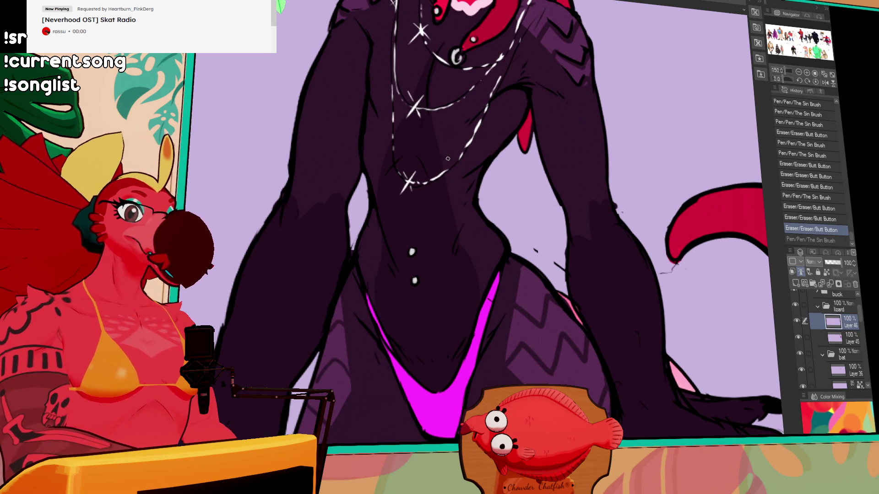
{"action": "left_click_drag", "start_coordinate": [421, 349], "coordinate": [428, 351]}
{"action": "key", "text": "ctrl+z"}
{"action": "key", "text": "ctrl+z"}
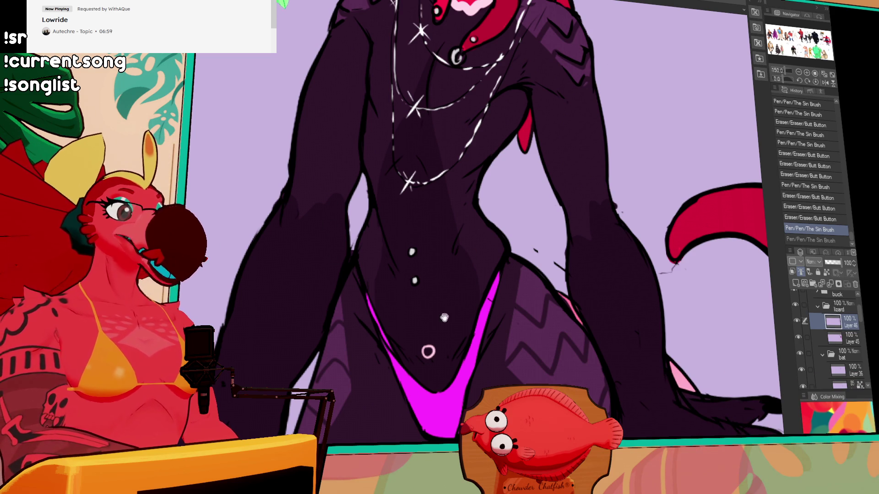
Step: Compare the belly mark via undo/redo, redraw it bolder, then zoom out and undo it
{"action": "key", "text": "ctrl+y"}
{"action": "key", "text": "ctrl+z"}
{"action": "key", "text": "ctrl+y"}
{"action": "key", "text": "ctrl+z"}
{"action": "key", "text": "ctrl+y"}
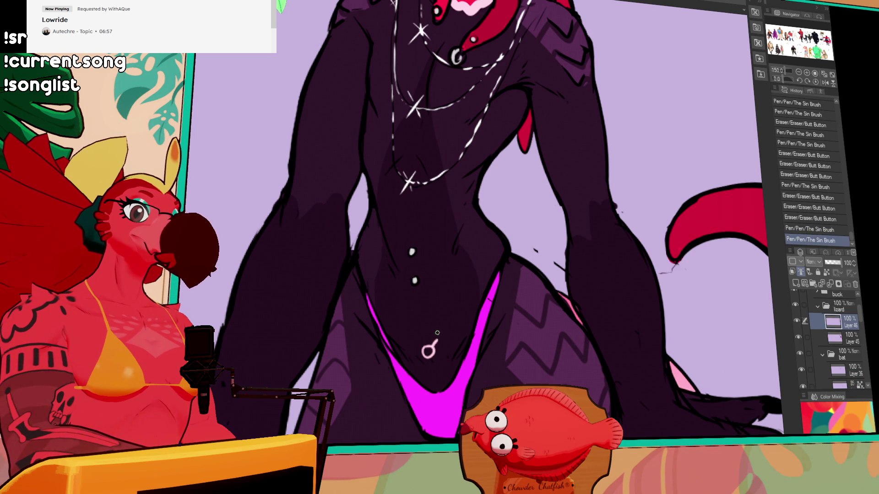
{"action": "left_click_drag", "start_coordinate": [426, 353], "coordinate": [438, 338]}
{"action": "key", "text": "ctrl+0"}
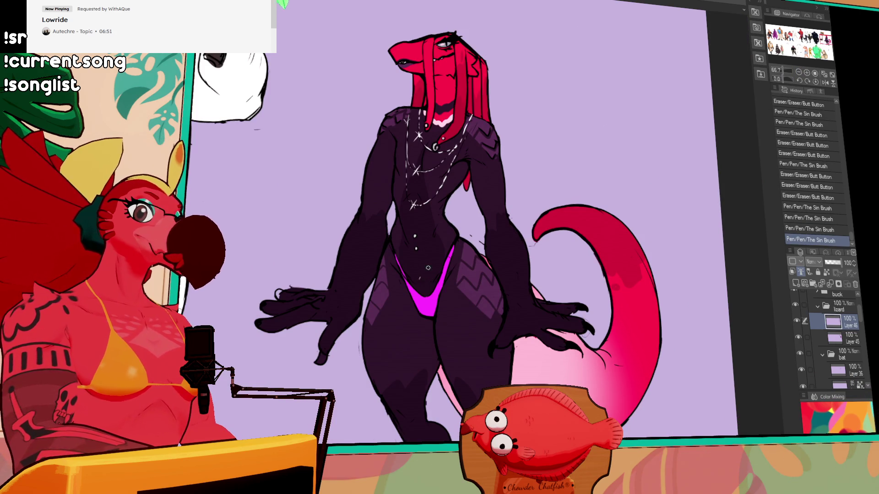
{"action": "key", "text": "ctrl+z"}
Step: Erase part of the belly mark and zoom in on the lower body
{"action": "left_click_drag", "start_coordinate": [423, 284], "coordinate": [418, 274]}
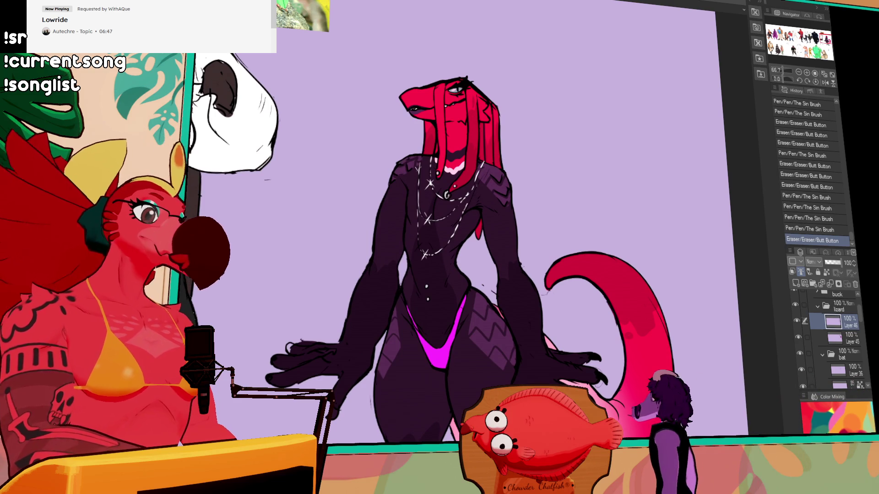
{"action": "left_click_drag", "start_coordinate": [679, 371], "coordinate": [657, 181]}
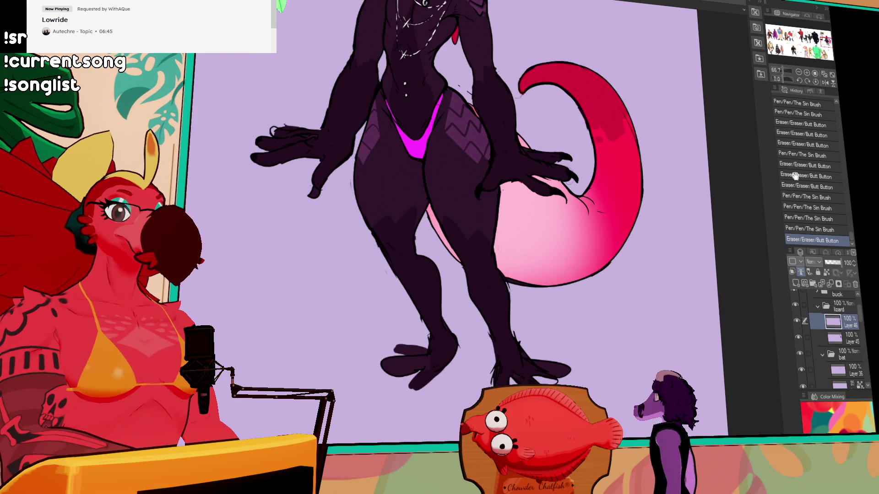
{"action": "left_click", "coordinate": [807, 73]}
{"action": "left_click", "coordinate": [807, 73]}
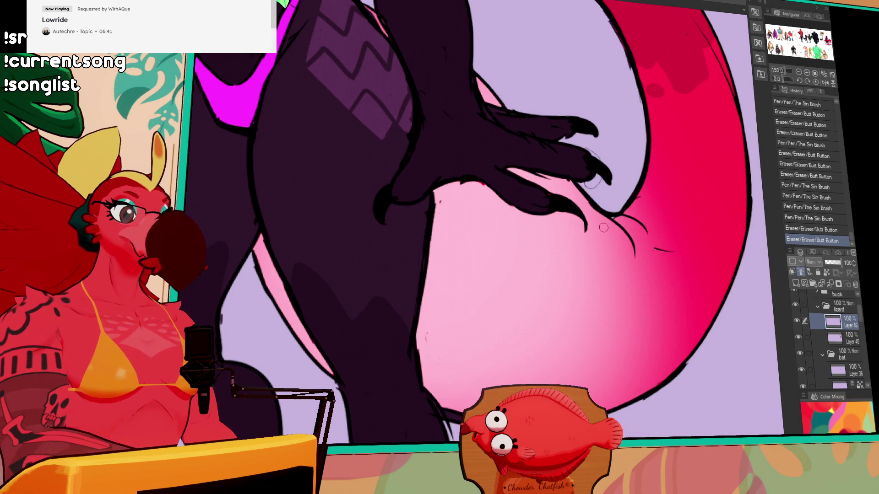
Step: Erase the stray marks near the claws and on the hand
{"action": "left_click", "coordinate": [604, 227]}
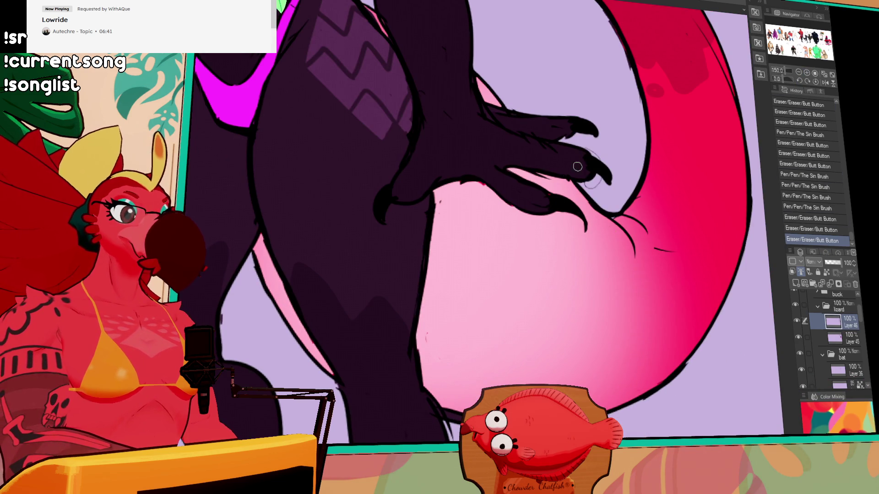
{"action": "left_click", "coordinate": [578, 167]}
{"action": "left_click", "coordinate": [595, 183]}
{"action": "left_click_drag", "start_coordinate": [539, 239], "coordinate": [577, 353]}
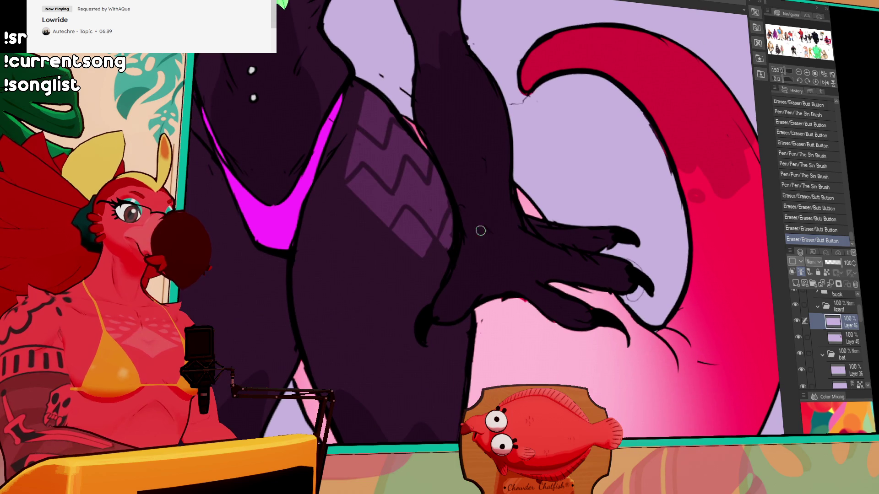
{"action": "left_click", "coordinate": [497, 241]}
{"action": "left_click", "coordinate": [498, 138]}
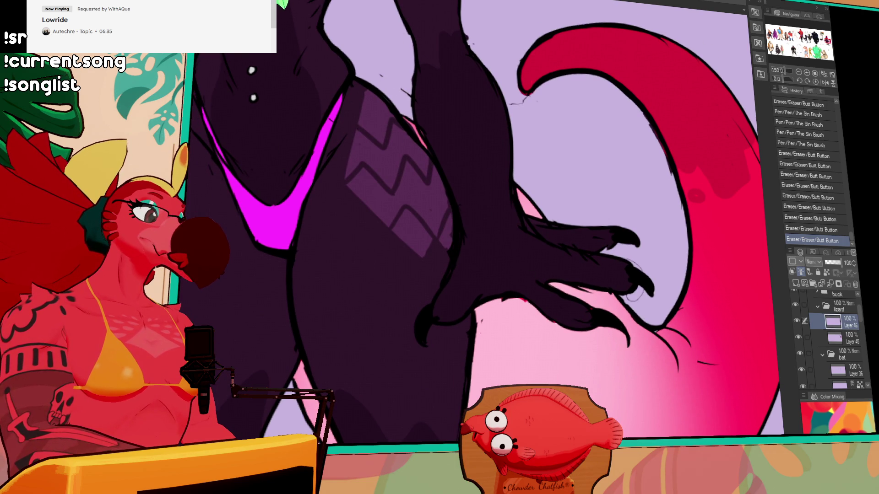
Step: Redraw the toe tip darker several times, undoing each attempt
{"action": "scroll", "coordinate": [573, 190], "scroll_direction": "down", "scroll_amount": 5}
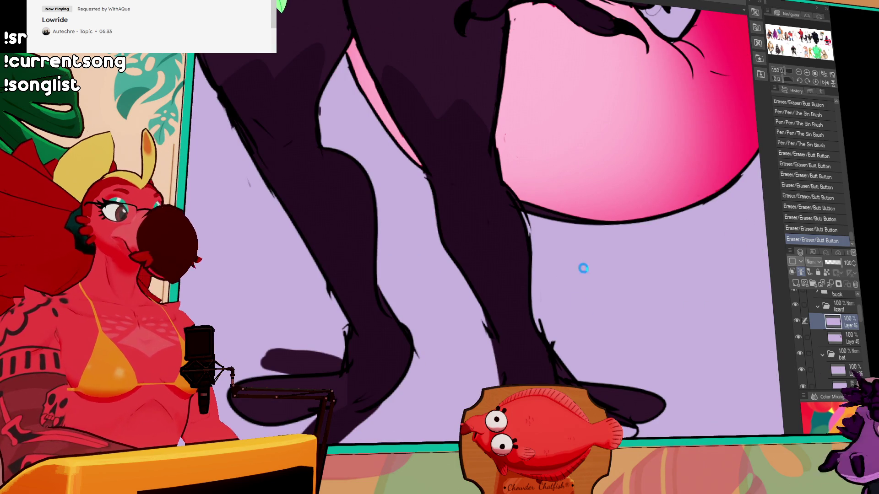
{"action": "scroll", "coordinate": [538, 277], "scroll_direction": "down", "scroll_amount": 2}
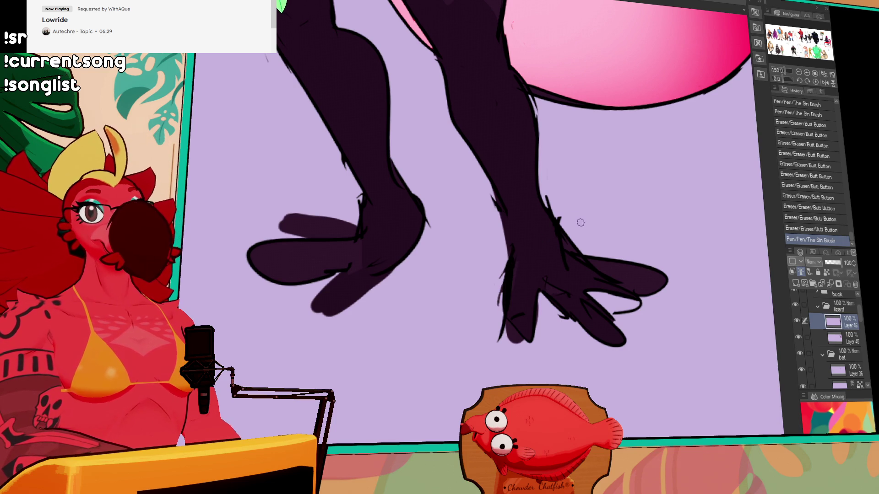
{"action": "scroll", "coordinate": [580, 223], "scroll_direction": "down", "scroll_amount": 1}
{"action": "left_click_drag", "start_coordinate": [499, 248], "coordinate": [508, 260]}
{"action": "left_click_drag", "start_coordinate": [505, 277], "coordinate": [513, 336]}
{"action": "key", "text": "ctrl+z"}
{"action": "left_click_drag", "start_coordinate": [508, 302], "coordinate": [514, 337]}
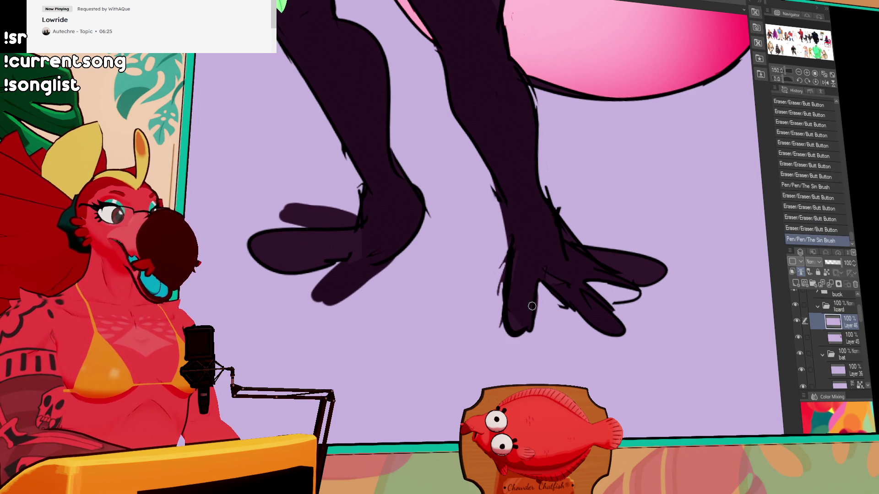
{"action": "key", "text": "ctrl+z"}
{"action": "mouse_move", "coordinate": [509, 307]}
{"action": "left_mouse_down"}
{"action": "mouse_move", "coordinate": [518, 350]}
{"action": "mouse_move", "coordinate": [517, 324]}
{"action": "left_mouse_up"}
{"action": "key", "text": "ctrl+z"}
{"action": "key", "text": "ctrl+z"}
{"action": "key", "text": "ctrl+z"}
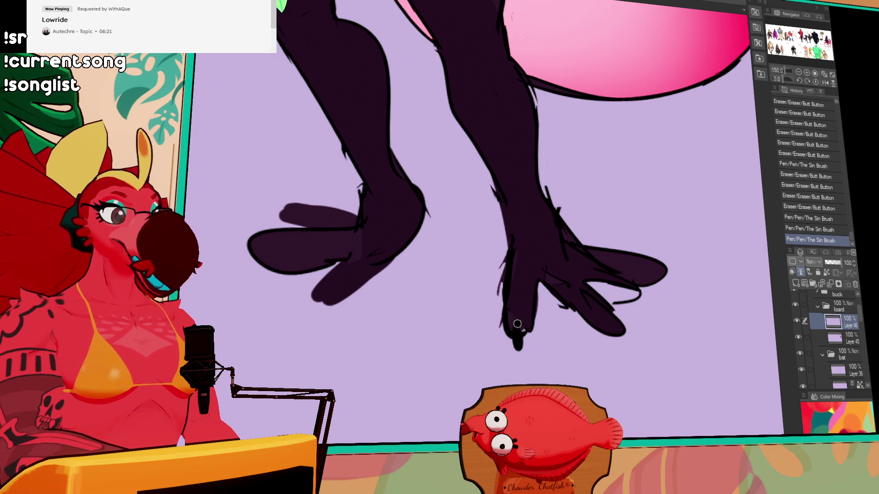
Step: Redraw the right foot's toe tip and refine its toe outline and top edge
{"action": "mouse_move", "coordinate": [600, 329]}
{"action": "left_mouse_down"}
{"action": "mouse_move", "coordinate": [575, 286]}
{"action": "mouse_move", "coordinate": [599, 316]}
{"action": "mouse_move", "coordinate": [627, 328]}
{"action": "left_mouse_up"}
{"action": "mouse_move", "coordinate": [558, 281]}
{"action": "left_mouse_down"}
{"action": "mouse_move", "coordinate": [546, 272]}
{"action": "mouse_move", "coordinate": [559, 203]}
{"action": "mouse_move", "coordinate": [545, 191]}
{"action": "mouse_move", "coordinate": [560, 237]}
{"action": "mouse_move", "coordinate": [586, 262]}
{"action": "mouse_move", "coordinate": [638, 271]}
{"action": "mouse_move", "coordinate": [616, 288]}
{"action": "mouse_move", "coordinate": [593, 280]}
{"action": "mouse_move", "coordinate": [639, 288]}
{"action": "mouse_move", "coordinate": [648, 303]}
{"action": "mouse_move", "coordinate": [641, 251]}
{"action": "left_mouse_up"}
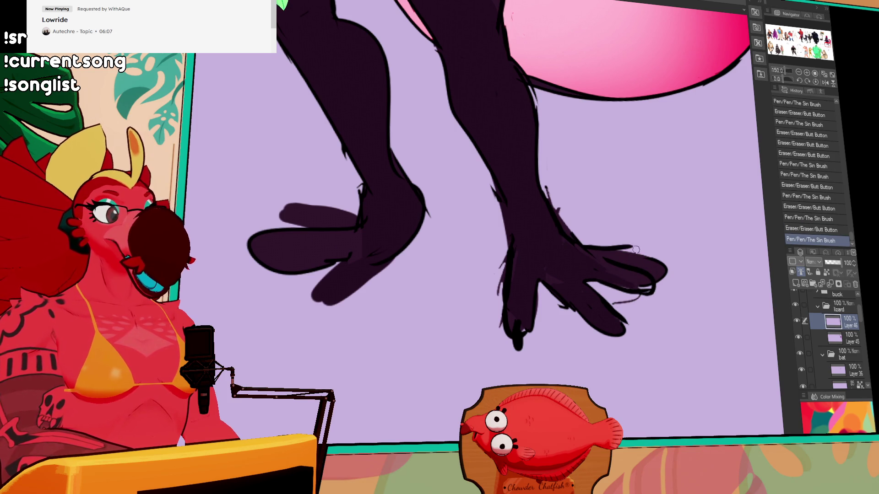
{"action": "left_click_drag", "start_coordinate": [579, 242], "coordinate": [639, 251]}
{"action": "mouse_move", "coordinate": [629, 246]}
{"action": "left_mouse_down"}
{"action": "mouse_move", "coordinate": [645, 252]}
{"action": "mouse_move", "coordinate": [637, 239]}
{"action": "mouse_move", "coordinate": [607, 238]}
{"action": "mouse_move", "coordinate": [652, 236]}
{"action": "left_mouse_up"}
{"action": "key", "text": "ctrl+z"}
{"action": "key", "text": "ctrl+z"}
{"action": "scroll", "coordinate": [598, 241], "scroll_direction": "down", "scroll_amount": 1}
{"action": "key", "text": "ctrl+z"}
{"action": "mouse_move", "coordinate": [580, 240]}
{"action": "left_mouse_down"}
{"action": "mouse_move", "coordinate": [648, 238]}
{"action": "mouse_move", "coordinate": [663, 263]}
{"action": "left_mouse_up"}
{"action": "key", "text": "ctrl+z"}
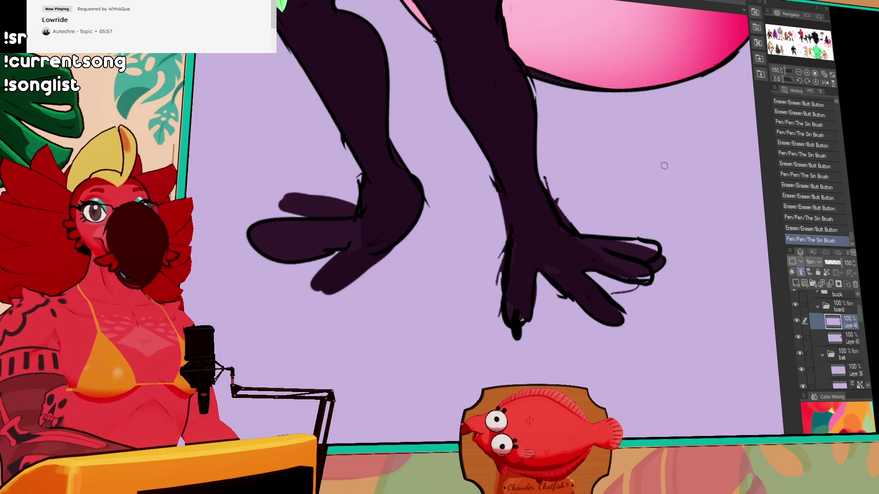
Step: Erase and touch up the toe tip outlines on the right foot
{"action": "left_click_drag", "start_coordinate": [683, 218], "coordinate": [670, 201]}
{"action": "mouse_move", "coordinate": [649, 243]}
{"action": "left_mouse_down"}
{"action": "mouse_move", "coordinate": [646, 224]}
{"action": "mouse_move", "coordinate": [626, 225]}
{"action": "mouse_move", "coordinate": [643, 234]}
{"action": "mouse_move", "coordinate": [634, 248]}
{"action": "mouse_move", "coordinate": [636, 235]}
{"action": "left_mouse_up"}
{"action": "key", "text": "ctrl+z"}
{"action": "key", "text": "ctrl+z"}
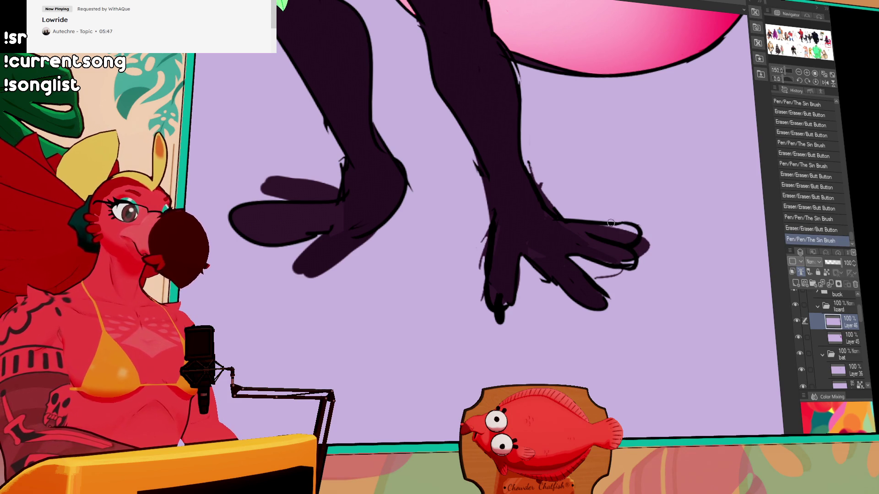
{"action": "left_click_drag", "start_coordinate": [608, 309], "coordinate": [602, 302]}
{"action": "left_click_drag", "start_coordinate": [569, 249], "coordinate": [589, 261]}
{"action": "key", "text": "ctrl+z"}
Step: Erase and reshape the other foot's lower toe bottom outline
{"action": "left_click_drag", "start_coordinate": [486, 166], "coordinate": [628, 190]}
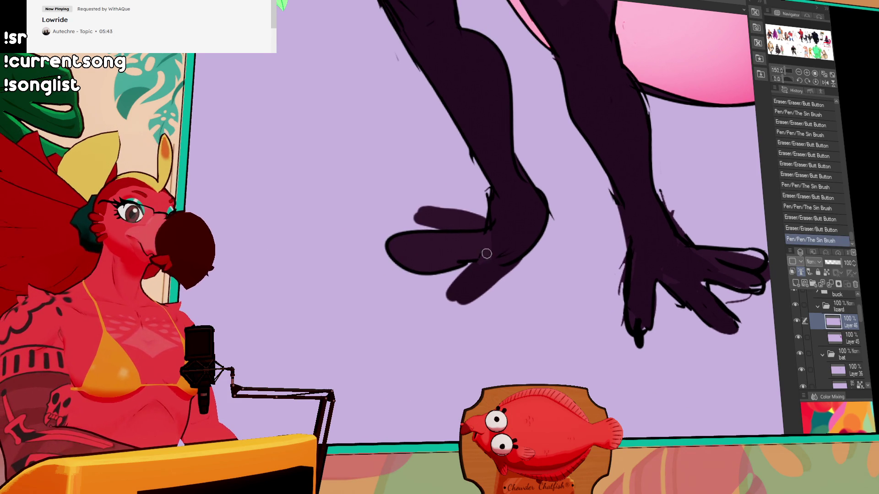
{"action": "mouse_move", "coordinate": [486, 253]}
{"action": "left_mouse_down"}
{"action": "mouse_move", "coordinate": [396, 233]}
{"action": "mouse_move", "coordinate": [387, 242]}
{"action": "mouse_move", "coordinate": [474, 218]}
{"action": "left_mouse_up"}
{"action": "mouse_move", "coordinate": [422, 255]}
{"action": "left_mouse_down"}
{"action": "mouse_move", "coordinate": [389, 238]}
{"action": "mouse_move", "coordinate": [439, 274]}
{"action": "left_mouse_up"}
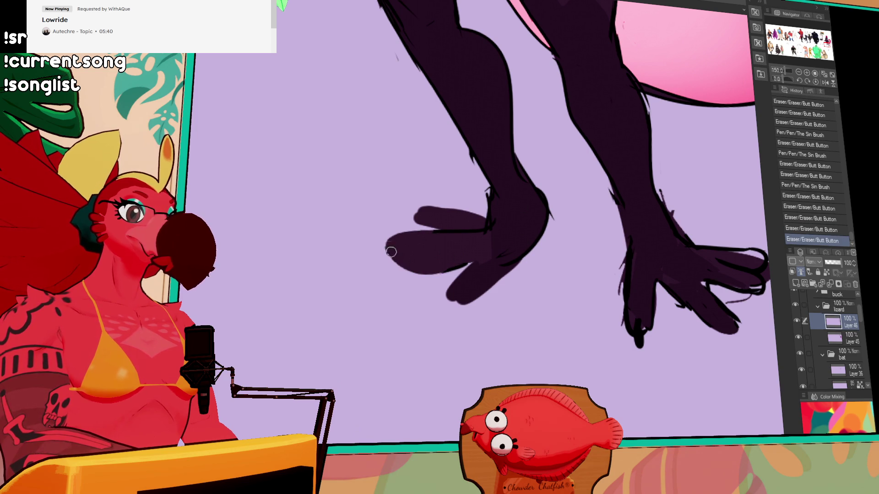
{"action": "mouse_move", "coordinate": [384, 242]}
{"action": "left_mouse_down"}
{"action": "mouse_move", "coordinate": [412, 261]}
{"action": "mouse_move", "coordinate": [482, 258]}
{"action": "mouse_move", "coordinate": [433, 232]}
{"action": "mouse_move", "coordinate": [461, 232]}
{"action": "mouse_move", "coordinate": [445, 234]}
{"action": "mouse_move", "coordinate": [423, 203]}
{"action": "mouse_move", "coordinate": [448, 215]}
{"action": "mouse_move", "coordinate": [415, 219]}
{"action": "mouse_move", "coordinate": [439, 205]}
{"action": "mouse_move", "coordinate": [489, 211]}
{"action": "left_mouse_up"}
{"action": "key", "text": "ctrl+z"}
{"action": "key", "text": "ctrl+z"}
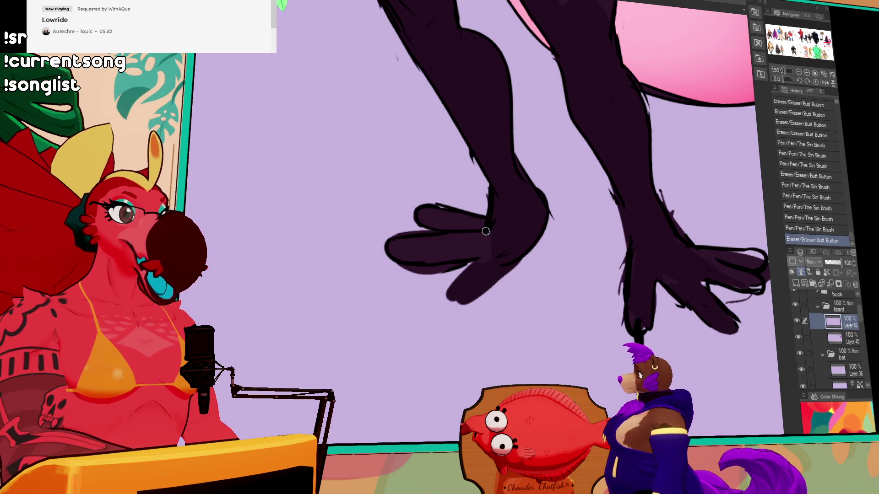
Step: Zoom out to check the whole lizard, then zoom back in to 100%
{"action": "left_click", "coordinate": [799, 72]}
{"action": "left_click", "coordinate": [799, 72]}
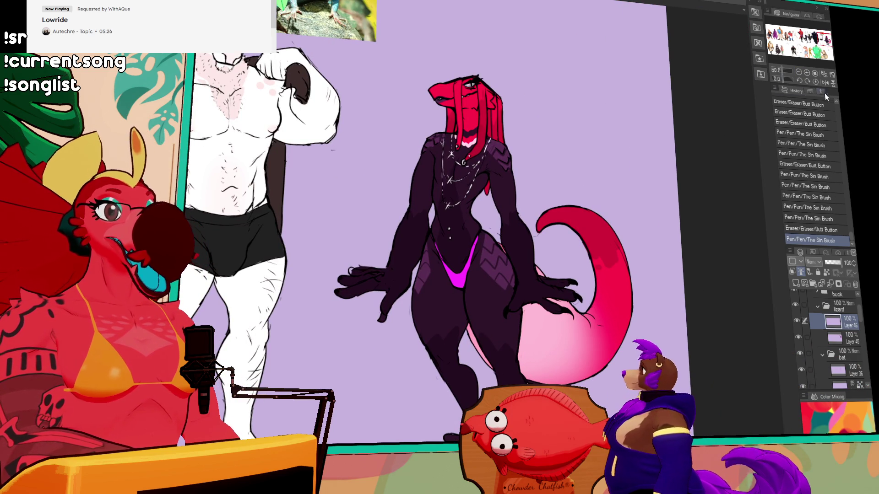
{"action": "key", "text": "ctrl+plus"}
{"action": "scroll", "coordinate": [696, 213], "scroll_direction": "down", "scroll_amount": 10}
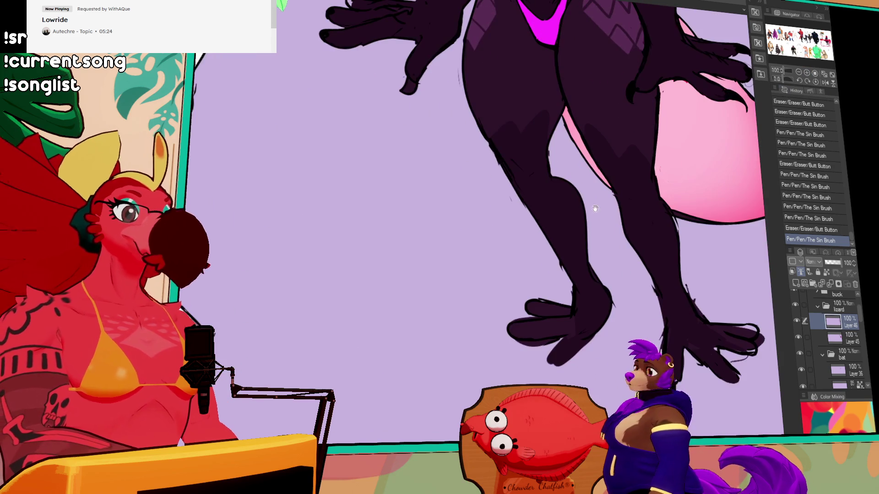
Step: Hide the colour fill and erase a stray line on the feet
{"action": "left_click", "coordinate": [796, 321]}
{"action": "left_click_drag", "start_coordinate": [552, 295], "coordinate": [555, 298]}
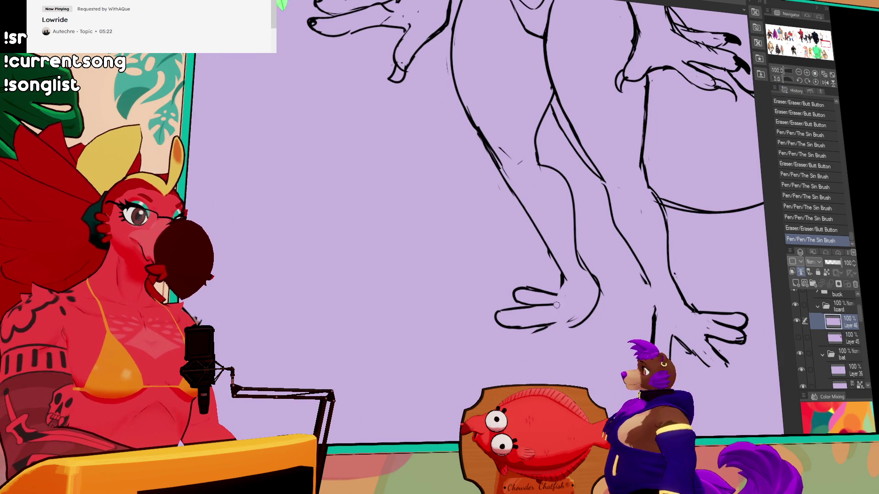
{"action": "left_click", "coordinate": [555, 298]}
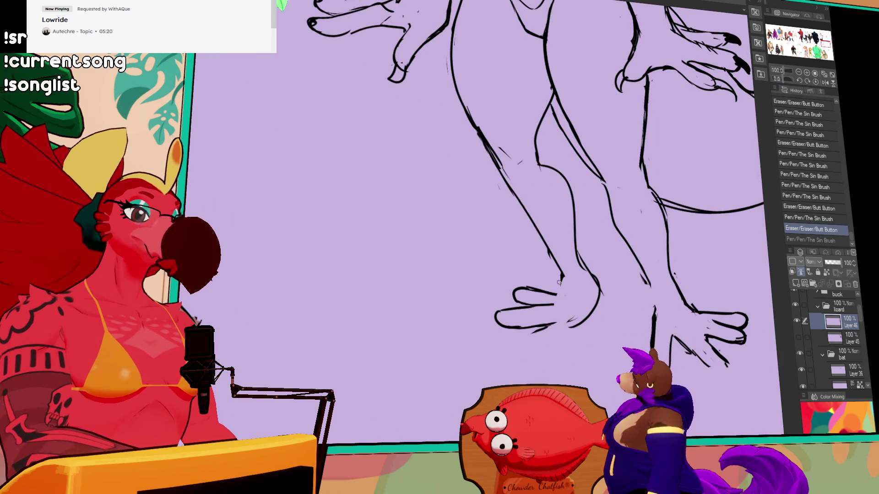
{"action": "key", "text": "ctrl+z"}
Step: Erase part of the left foot's line art and try short toe strokes
{"action": "mouse_move", "coordinate": [559, 274]}
{"action": "left_mouse_down"}
{"action": "mouse_move", "coordinate": [566, 307]}
{"action": "mouse_move", "coordinate": [535, 333]}
{"action": "left_mouse_up"}
{"action": "left_click", "coordinate": [548, 332]}
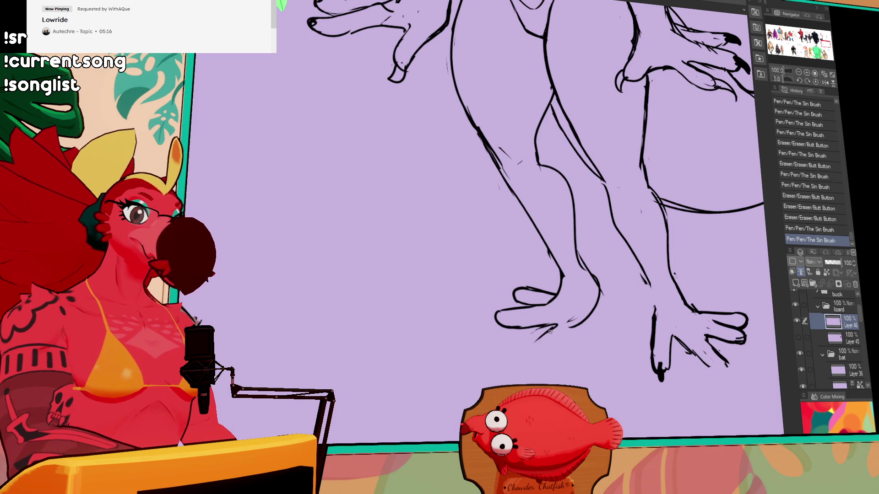
{"action": "key", "text": "ctrl+z"}
{"action": "key", "text": "ctrl+z"}
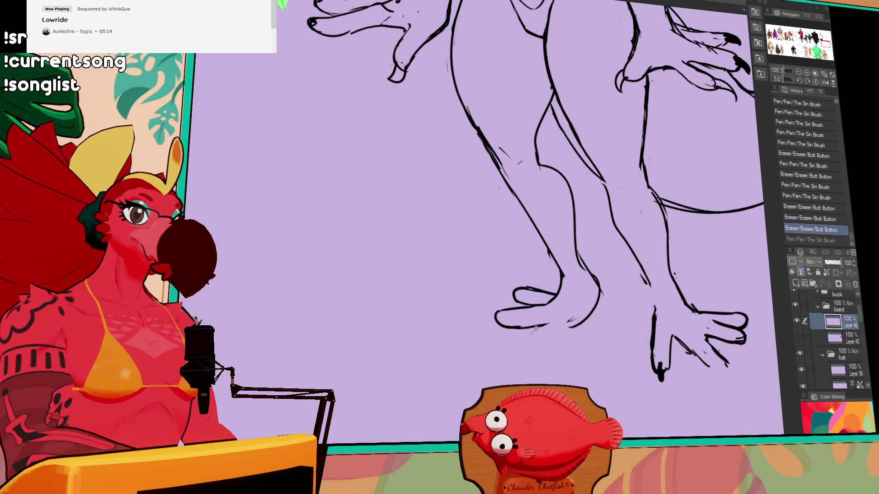
{"action": "mouse_move", "coordinate": [549, 325]}
{"action": "left_mouse_down"}
{"action": "mouse_move", "coordinate": [524, 355]}
{"action": "mouse_move", "coordinate": [568, 339]}
{"action": "mouse_move", "coordinate": [590, 311]}
{"action": "left_mouse_up"}
{"action": "key", "text": "ctrl+z"}
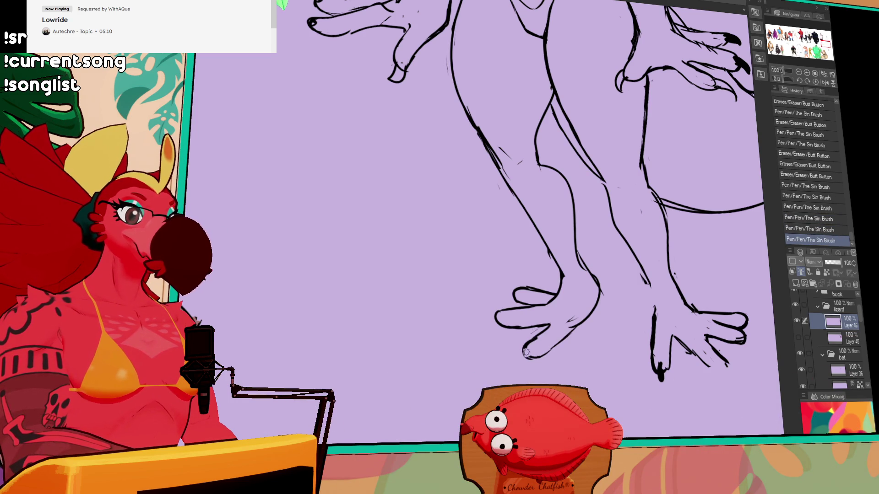
Step: Touch up the left foot's lower line and its toe strokes
{"action": "mouse_move", "coordinate": [525, 353]}
{"action": "left_mouse_down"}
{"action": "mouse_move", "coordinate": [567, 342]}
{"action": "mouse_move", "coordinate": [587, 322]}
{"action": "mouse_move", "coordinate": [572, 332]}
{"action": "left_mouse_up"}
{"action": "mouse_move", "coordinate": [573, 331]}
{"action": "left_mouse_down"}
{"action": "mouse_move", "coordinate": [574, 311]}
{"action": "mouse_move", "coordinate": [549, 305]}
{"action": "mouse_move", "coordinate": [578, 337]}
{"action": "mouse_move", "coordinate": [581, 359]}
{"action": "left_mouse_up"}
{"action": "key", "text": "ctrl+z"}
{"action": "key", "text": "ctrl+z"}
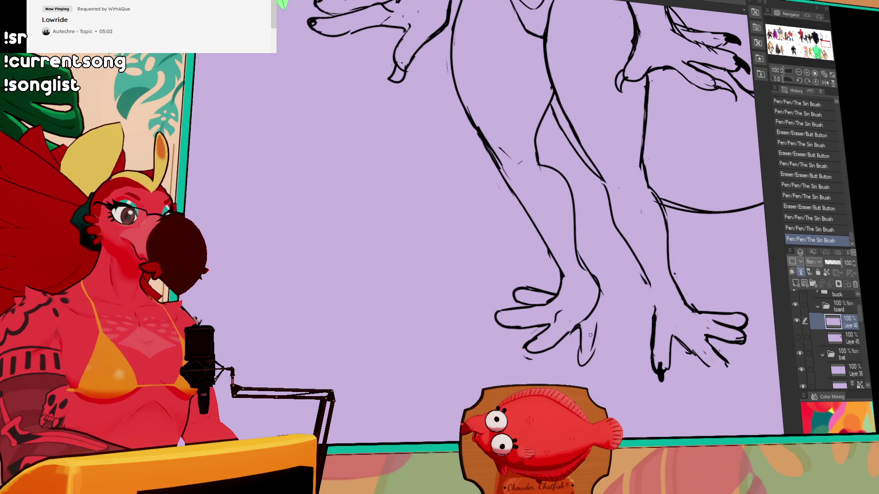
{"action": "key", "text": "ctrl+z"}
{"action": "key", "text": "ctrl+z"}
{"action": "key", "text": "ctrl+y"}
{"action": "key", "text": "ctrl+y"}
Step: Erase stray strokes and redraw the left foot and ankle lines
{"action": "left_click_drag", "start_coordinate": [587, 317], "coordinate": [593, 306]}
{"action": "left_click_drag", "start_coordinate": [595, 302], "coordinate": [601, 293]}
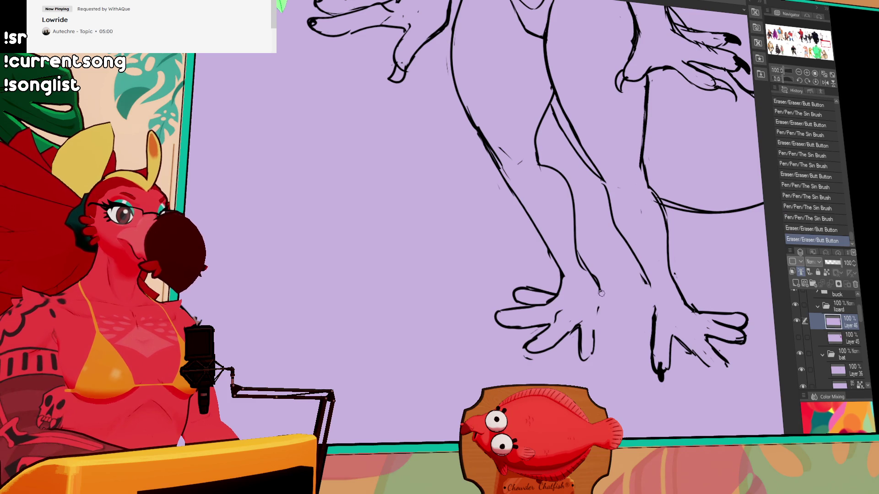
{"action": "mouse_move", "coordinate": [594, 334]}
{"action": "left_mouse_down"}
{"action": "mouse_move", "coordinate": [602, 287]}
{"action": "mouse_move", "coordinate": [576, 250]}
{"action": "mouse_move", "coordinate": [604, 298]}
{"action": "left_mouse_up"}
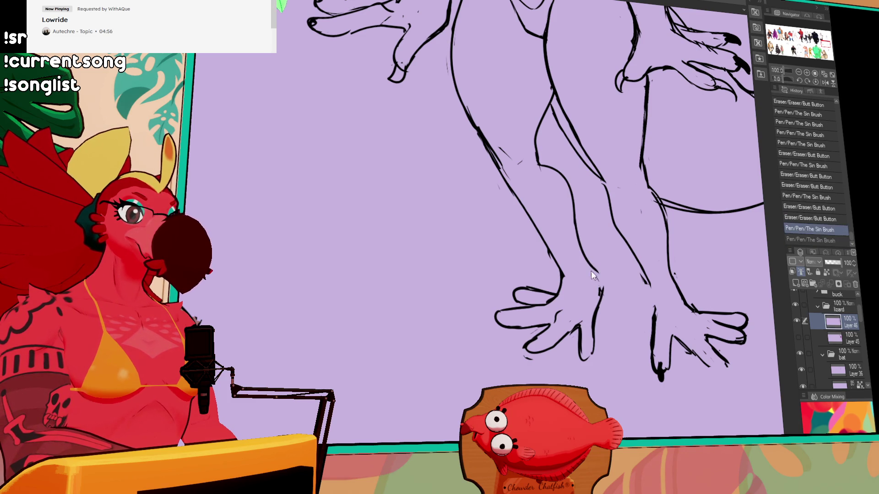
{"action": "mouse_move", "coordinate": [581, 259]}
{"action": "left_mouse_down"}
{"action": "mouse_move", "coordinate": [598, 278]}
{"action": "mouse_move", "coordinate": [594, 317]}
{"action": "mouse_move", "coordinate": [550, 282]}
{"action": "mouse_move", "coordinate": [608, 337]}
{"action": "mouse_move", "coordinate": [603, 323]}
{"action": "mouse_move", "coordinate": [587, 338]}
{"action": "left_mouse_up"}
Step: Shift the left foot slightly left and down, then redraw its ankle and top toe lines
{"action": "key", "text": "ctrl+d"}
{"action": "left_click_drag", "start_coordinate": [595, 306], "coordinate": [590, 318]}
{"action": "left_click_drag", "start_coordinate": [593, 309], "coordinate": [584, 336]}
{"action": "left_click_drag", "start_coordinate": [551, 295], "coordinate": [526, 293]}
{"action": "mouse_move", "coordinate": [508, 289]}
{"action": "left_mouse_down"}
{"action": "mouse_move", "coordinate": [547, 297]}
{"action": "mouse_move", "coordinate": [506, 287]}
{"action": "mouse_move", "coordinate": [476, 323]}
{"action": "left_mouse_up"}
{"action": "key", "text": "ctrl+z"}
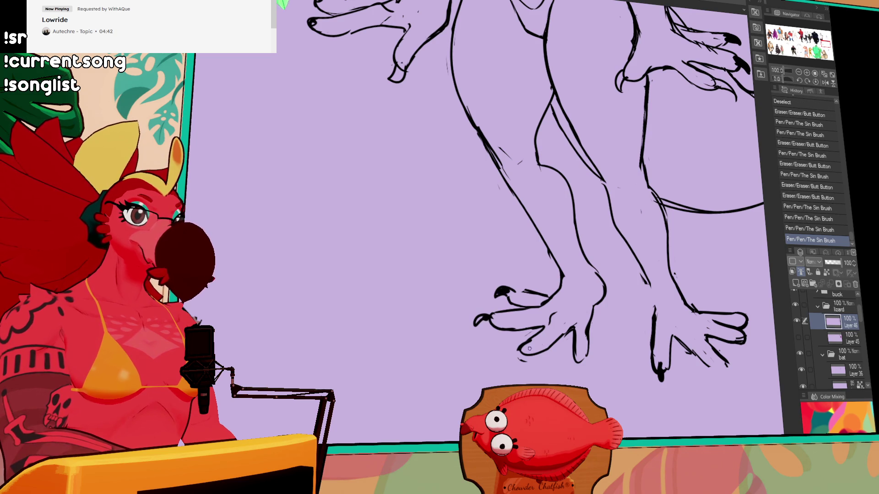
Step: Add claw lines to the bottom toe and touch up the toe strokes
{"action": "left_click_drag", "start_coordinate": [517, 356], "coordinate": [511, 369]}
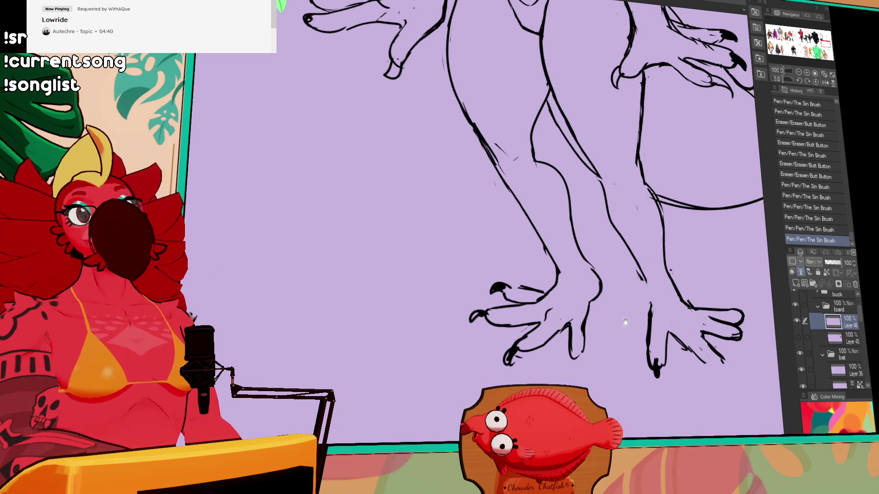
{"action": "mouse_move", "coordinate": [577, 366]}
{"action": "left_mouse_down"}
{"action": "mouse_move", "coordinate": [561, 337]}
{"action": "mouse_move", "coordinate": [561, 348]}
{"action": "left_mouse_up"}
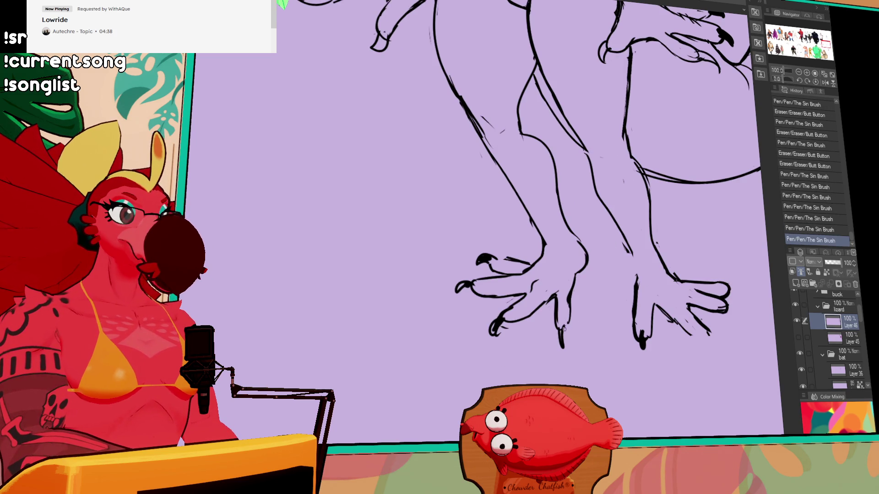
{"action": "mouse_move", "coordinate": [545, 306]}
{"action": "left_mouse_down"}
{"action": "mouse_move", "coordinate": [549, 314]}
{"action": "mouse_move", "coordinate": [548, 298]}
{"action": "mouse_move", "coordinate": [595, 257]}
{"action": "left_mouse_up"}
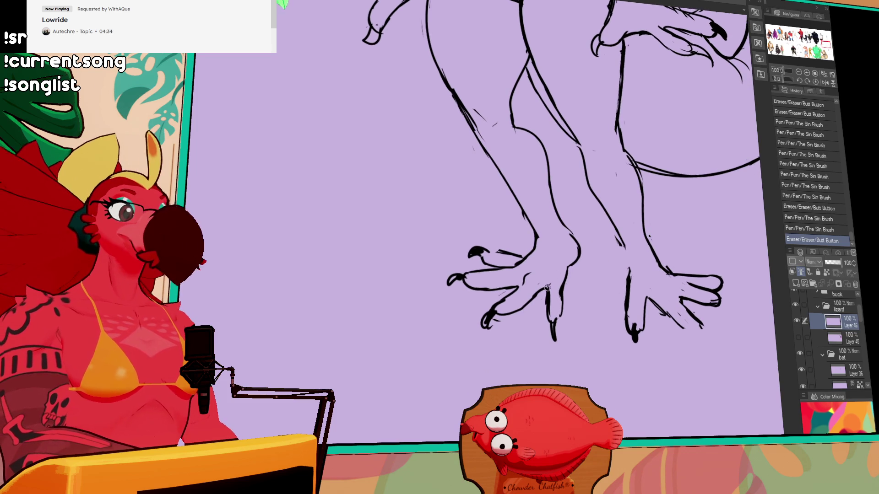
{"action": "mouse_move", "coordinate": [550, 285]}
{"action": "left_mouse_down"}
{"action": "mouse_move", "coordinate": [564, 279]}
{"action": "mouse_move", "coordinate": [560, 293]}
{"action": "left_mouse_up"}
{"action": "mouse_move", "coordinate": [560, 274]}
{"action": "left_mouse_down"}
{"action": "mouse_move", "coordinate": [556, 281]}
{"action": "mouse_move", "coordinate": [544, 262]}
{"action": "left_mouse_up"}
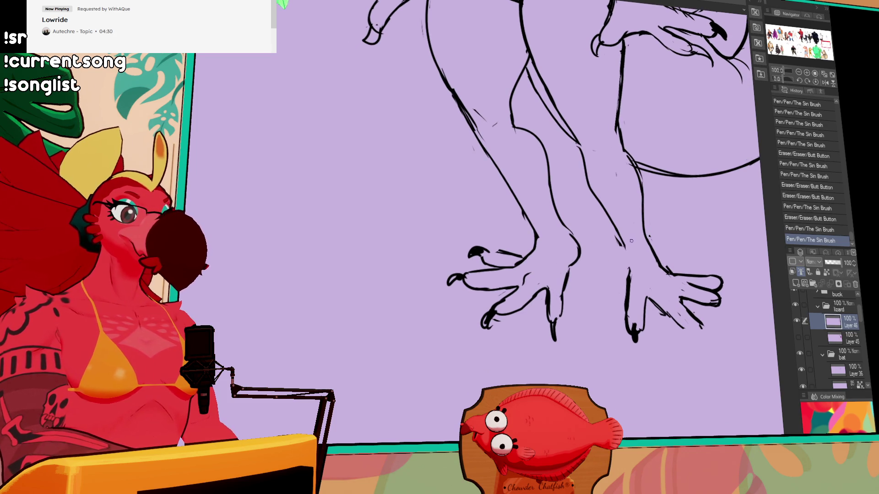
{"action": "left_click_drag", "start_coordinate": [554, 289], "coordinate": [555, 298]}
{"action": "left_click_drag", "start_coordinate": [556, 298], "coordinate": [556, 324]}
{"action": "left_click_drag", "start_coordinate": [549, 314], "coordinate": [552, 320]}
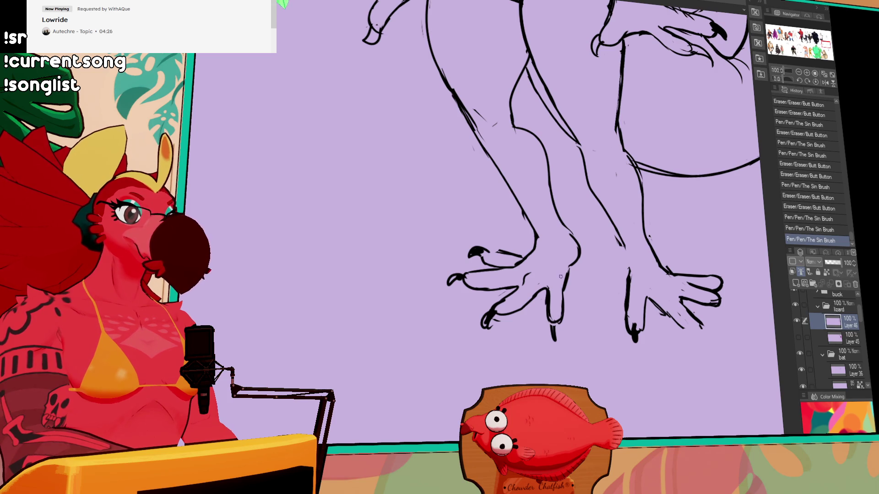
{"action": "left_click_drag", "start_coordinate": [526, 262], "coordinate": [519, 267]}
Step: Redraw the right foot's toe line and outline, erasing nearby hatch strokes
{"action": "left_click_drag", "start_coordinate": [682, 184], "coordinate": [625, 198]}
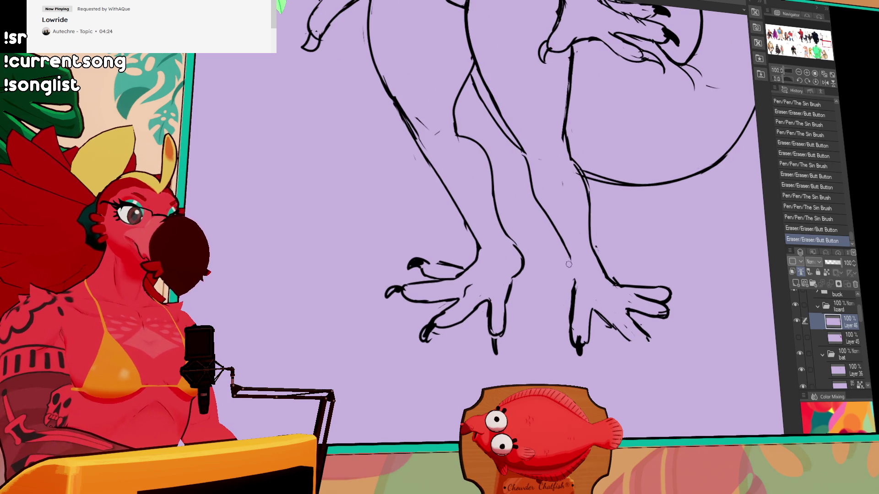
{"action": "left_click_drag", "start_coordinate": [568, 265], "coordinate": [570, 293]}
{"action": "left_click_drag", "start_coordinate": [569, 284], "coordinate": [571, 325]}
{"action": "mouse_move", "coordinate": [569, 293]}
{"action": "left_mouse_down"}
{"action": "mouse_move", "coordinate": [571, 310]}
{"action": "mouse_move", "coordinate": [629, 345]}
{"action": "left_mouse_up"}
{"action": "key", "text": "ctrl+z"}
{"action": "left_click_drag", "start_coordinate": [613, 316], "coordinate": [622, 348]}
{"action": "mouse_move", "coordinate": [613, 312]}
{"action": "left_mouse_down"}
{"action": "mouse_move", "coordinate": [615, 320]}
{"action": "mouse_move", "coordinate": [641, 315]}
{"action": "left_mouse_up"}
{"action": "left_click_drag", "start_coordinate": [627, 318], "coordinate": [646, 337]}
{"action": "key", "text": "ctrl+z"}
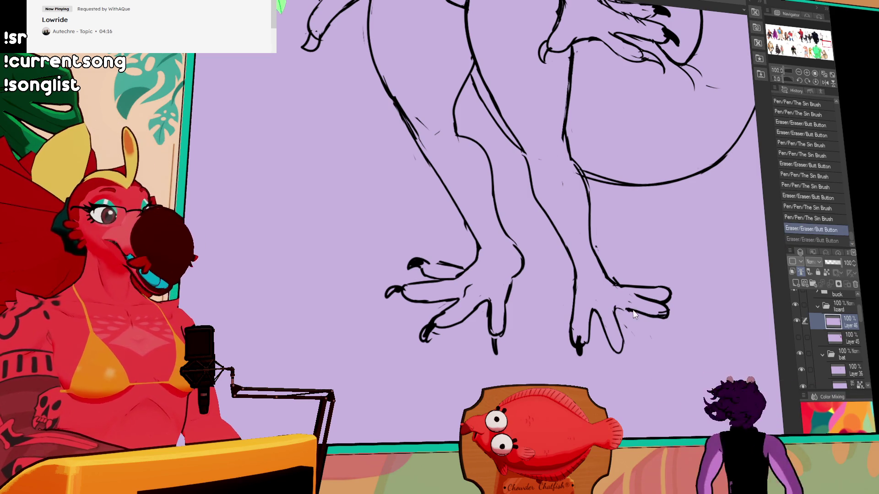
{"action": "key", "text": "ctrl+y"}
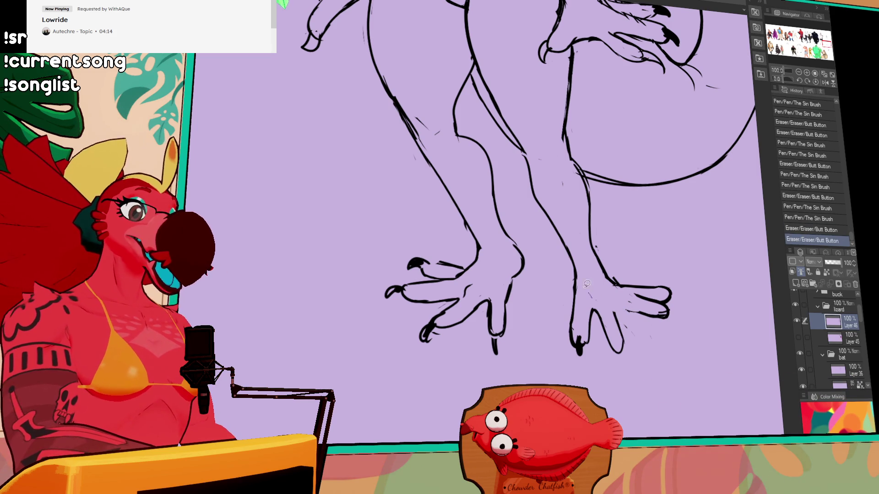
Step: Lasso the right foot, nudge it down-right, and join the leg line to its toe
{"action": "mouse_move", "coordinate": [587, 284]}
{"action": "left_mouse_down"}
{"action": "mouse_move", "coordinate": [663, 382]}
{"action": "mouse_move", "coordinate": [613, 286]}
{"action": "mouse_move", "coordinate": [627, 312]}
{"action": "mouse_move", "coordinate": [612, 305]}
{"action": "mouse_move", "coordinate": [615, 276]}
{"action": "mouse_move", "coordinate": [607, 318]}
{"action": "mouse_move", "coordinate": [551, 260]}
{"action": "left_mouse_up"}
{"action": "key", "text": "ctrl+d"}
{"action": "left_click_drag", "start_coordinate": [550, 268], "coordinate": [552, 249]}
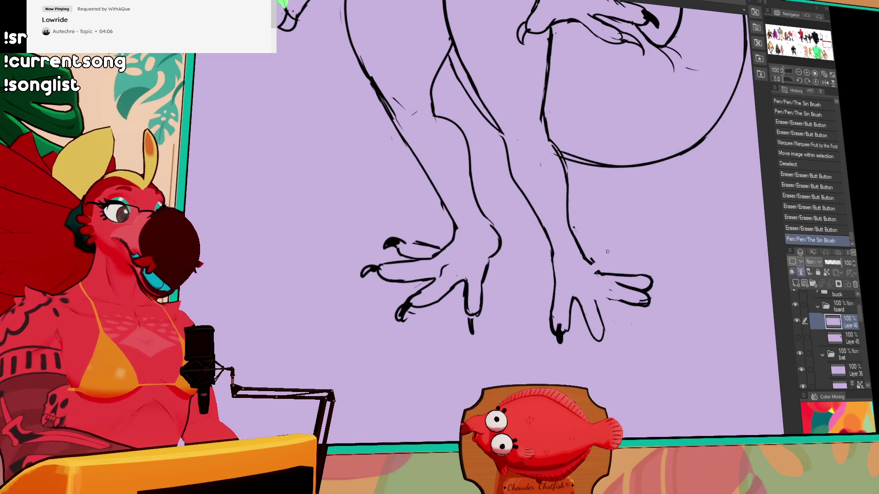
{"action": "mouse_move", "coordinate": [607, 253]}
{"action": "left_mouse_down"}
{"action": "mouse_move", "coordinate": [595, 263]}
{"action": "mouse_move", "coordinate": [599, 279]}
{"action": "mouse_move", "coordinate": [613, 274]}
{"action": "left_mouse_up"}
{"action": "mouse_move", "coordinate": [611, 273]}
{"action": "left_mouse_down"}
{"action": "mouse_move", "coordinate": [586, 259]}
{"action": "mouse_move", "coordinate": [605, 263]}
{"action": "mouse_move", "coordinate": [593, 260]}
{"action": "mouse_move", "coordinate": [611, 284]}
{"action": "left_mouse_up"}
Step: Touch up the right foot's toe line and show the colour layer again
{"action": "mouse_move", "coordinate": [587, 255]}
{"action": "left_mouse_down"}
{"action": "mouse_move", "coordinate": [599, 275]}
{"action": "mouse_move", "coordinate": [603, 254]}
{"action": "left_mouse_up"}
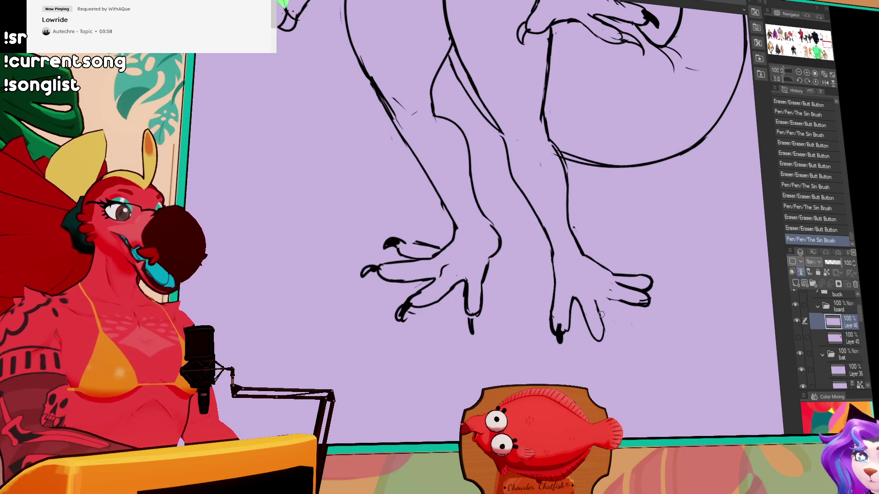
{"action": "mouse_move", "coordinate": [596, 302]}
{"action": "left_mouse_down"}
{"action": "mouse_move", "coordinate": [623, 294]}
{"action": "mouse_move", "coordinate": [614, 292]}
{"action": "mouse_move", "coordinate": [620, 295]}
{"action": "mouse_move", "coordinate": [616, 281]}
{"action": "left_mouse_up"}
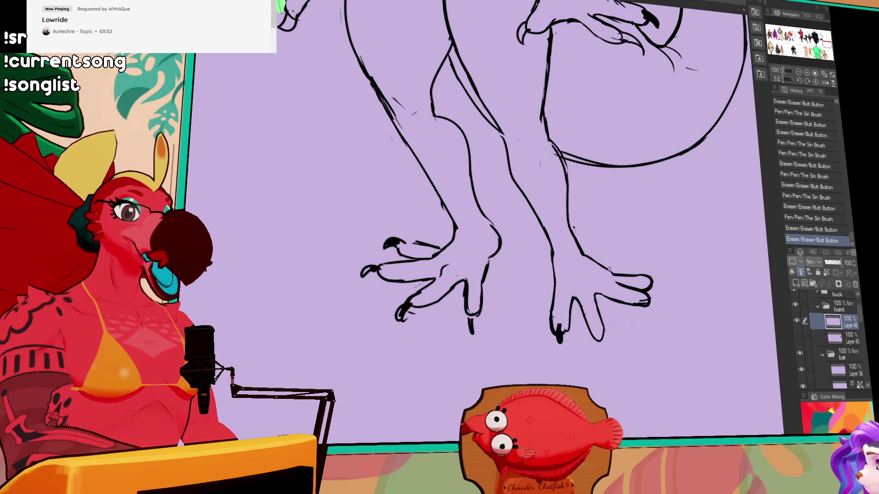
{"action": "mouse_move", "coordinate": [635, 243]}
{"action": "left_mouse_down"}
{"action": "mouse_move", "coordinate": [637, 219]}
{"action": "mouse_move", "coordinate": [721, 408]}
{"action": "left_mouse_up"}
{"action": "left_click", "coordinate": [797, 338]}
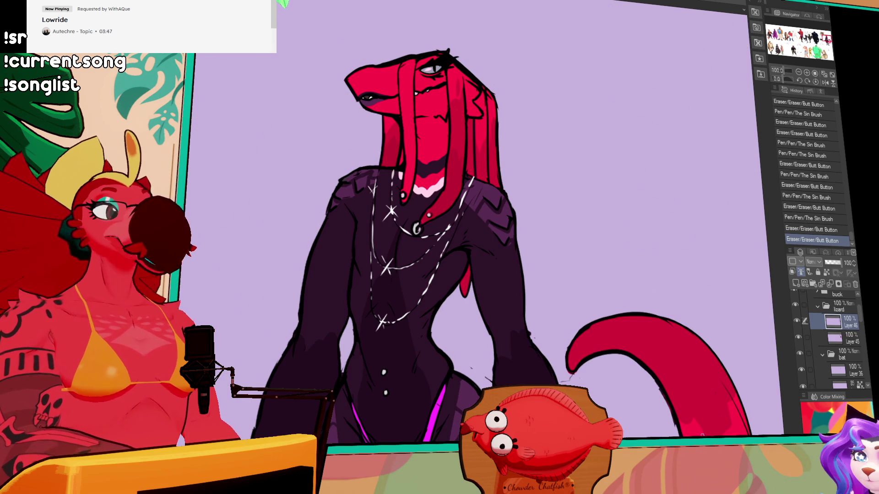
{"action": "scroll", "coordinate": [532, 113], "scroll_direction": "down", "scroll_amount": 2}
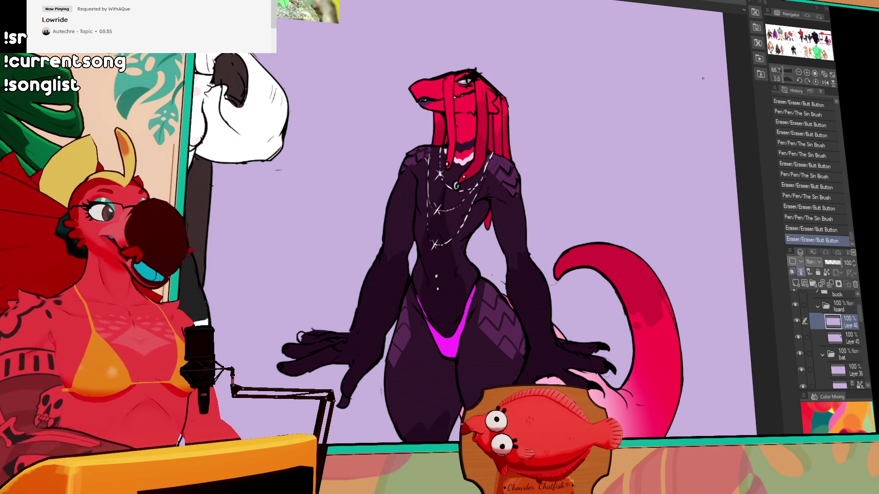
{"action": "scroll", "coordinate": [703, 79], "scroll_direction": "down", "scroll_amount": 1}
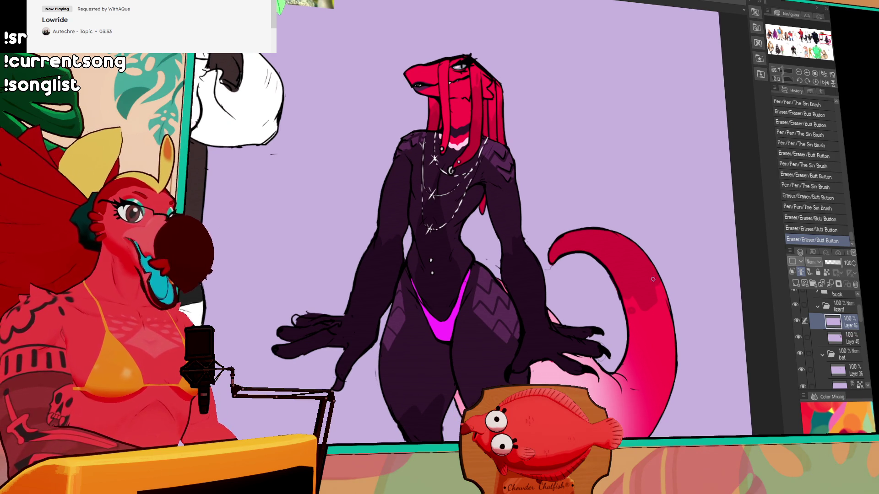
{"action": "left_click", "coordinate": [668, 307]}
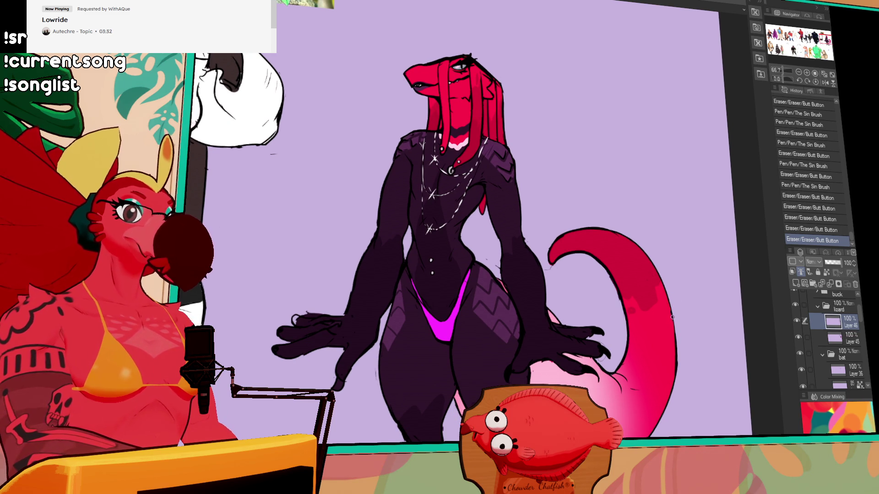
{"action": "left_click", "coordinate": [671, 340]}
{"action": "key", "text": "ctrl+z"}
{"action": "scroll", "coordinate": [671, 340], "scroll_direction": "down", "scroll_amount": 5}
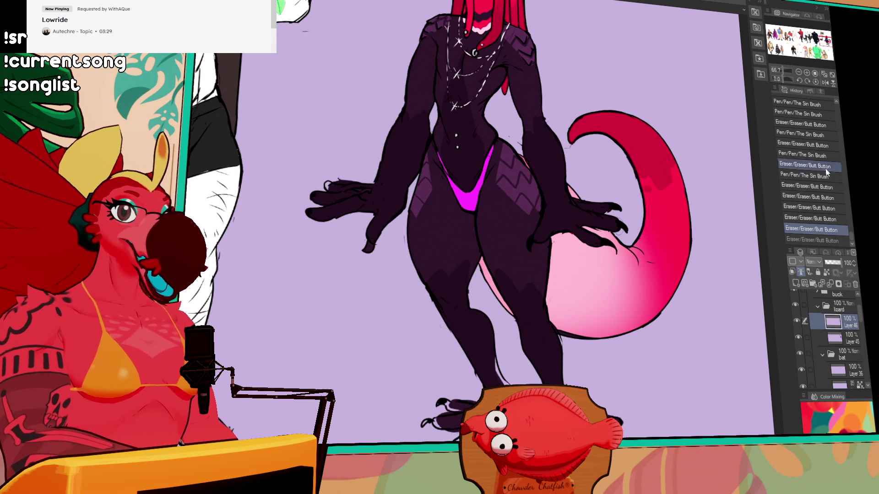
{"action": "left_click", "coordinate": [806, 72]}
{"action": "left_click", "coordinate": [806, 72]}
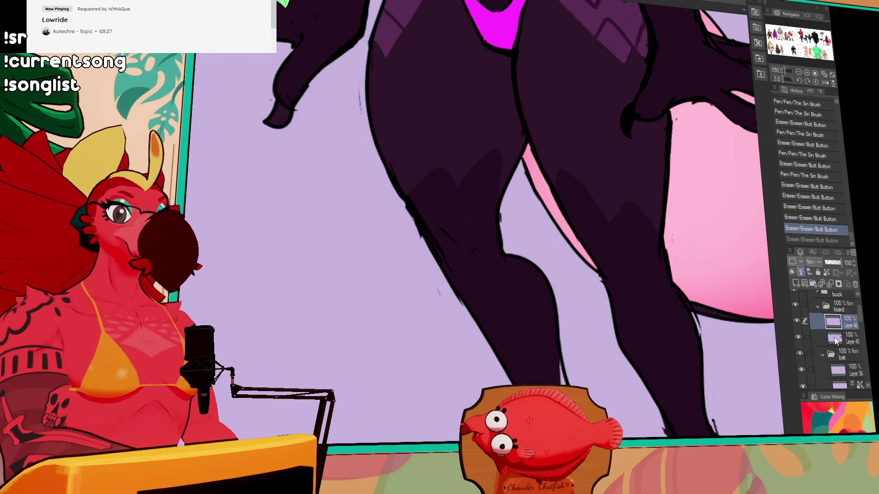
Step: Select Layer 45 and erase stray colour around the legs
{"action": "left_click", "coordinate": [835, 340]}
{"action": "left_click", "coordinate": [498, 224]}
{"action": "left_click", "coordinate": [502, 220]}
{"action": "left_click", "coordinate": [492, 231]}
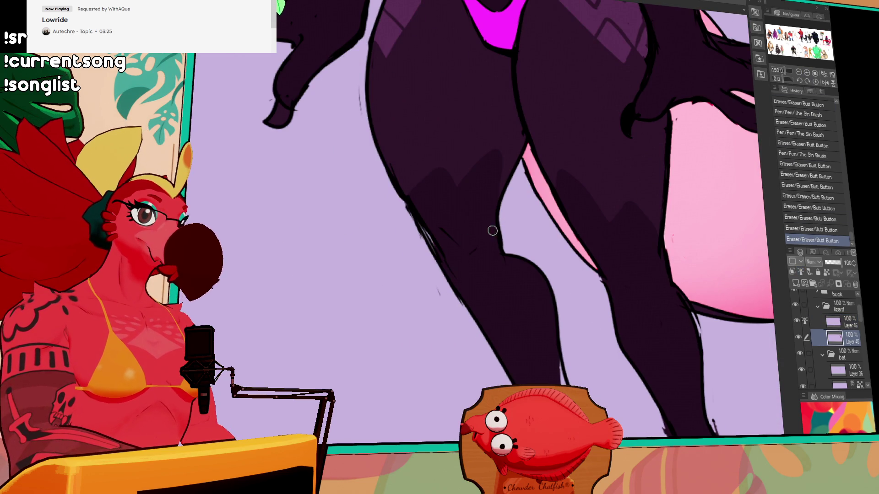
{"action": "key", "text": "ctrl+z"}
{"action": "mouse_move", "coordinate": [492, 231]}
{"action": "left_mouse_down"}
{"action": "mouse_move", "coordinate": [610, 204]}
{"action": "mouse_move", "coordinate": [665, 181]}
{"action": "left_mouse_up"}
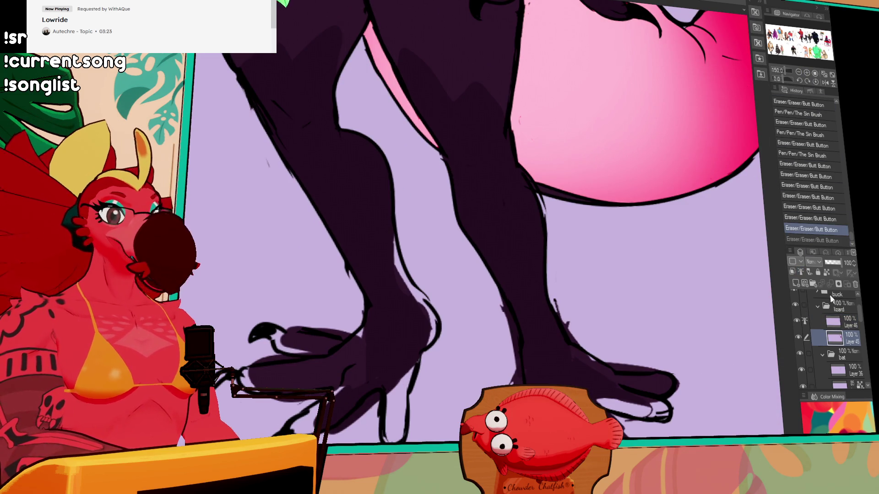
{"action": "left_click", "coordinate": [844, 324]}
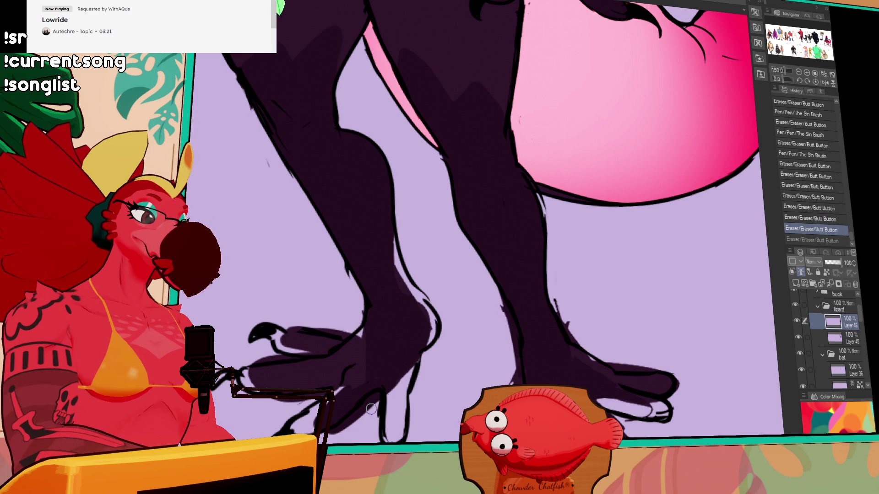
{"action": "key", "text": "ctrl+y"}
Step: Trim the colour along the leg's right edge
{"action": "scroll", "coordinate": [516, 385], "scroll_direction": "down", "scroll_amount": 3}
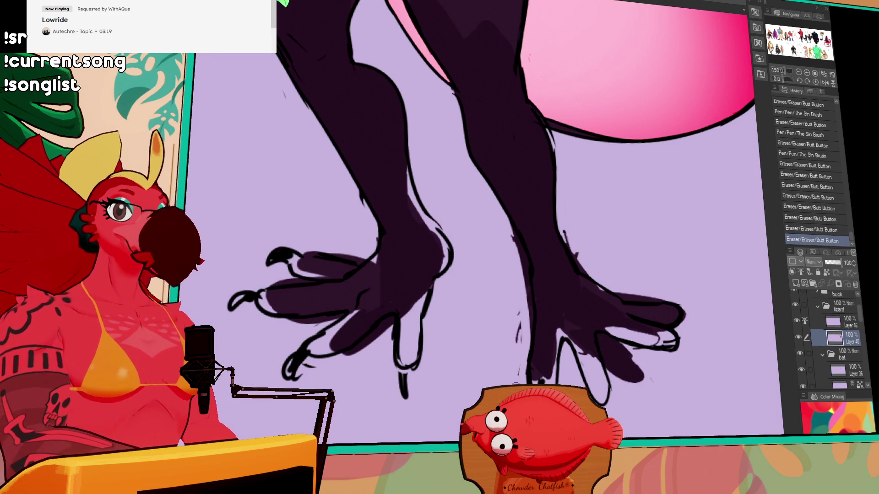
{"action": "left_click_drag", "start_coordinate": [556, 316], "coordinate": [556, 321]}
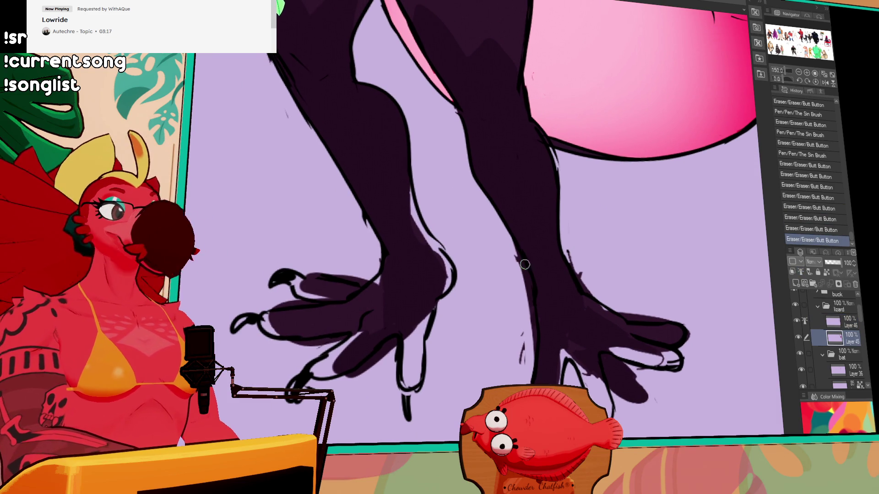
{"action": "left_click_drag", "start_coordinate": [524, 265], "coordinate": [527, 329]}
{"action": "key", "text": "ctrl+z"}
{"action": "left_click_drag", "start_coordinate": [517, 245], "coordinate": [531, 369]}
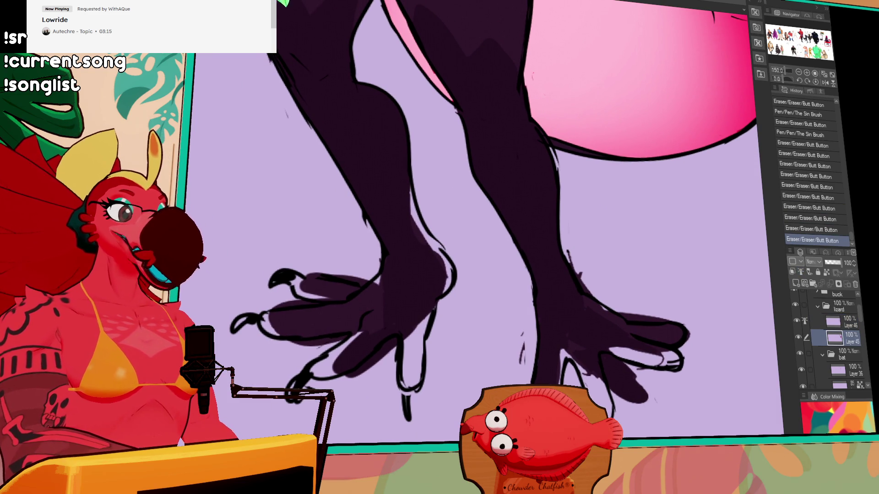
Step: Paint dark colour onto the lower toes, then zoom out to see the whole character
{"action": "left_click_drag", "start_coordinate": [518, 326], "coordinate": [618, 262]}
{"action": "mouse_move", "coordinate": [449, 315]}
{"action": "left_mouse_down"}
{"action": "mouse_move", "coordinate": [494, 277]}
{"action": "mouse_move", "coordinate": [422, 315]}
{"action": "mouse_move", "coordinate": [474, 268]}
{"action": "left_mouse_up"}
{"action": "key", "text": "ctrl+z"}
{"action": "key", "text": "ctrl+z"}
{"action": "left_click_drag", "start_coordinate": [517, 235], "coordinate": [518, 247]}
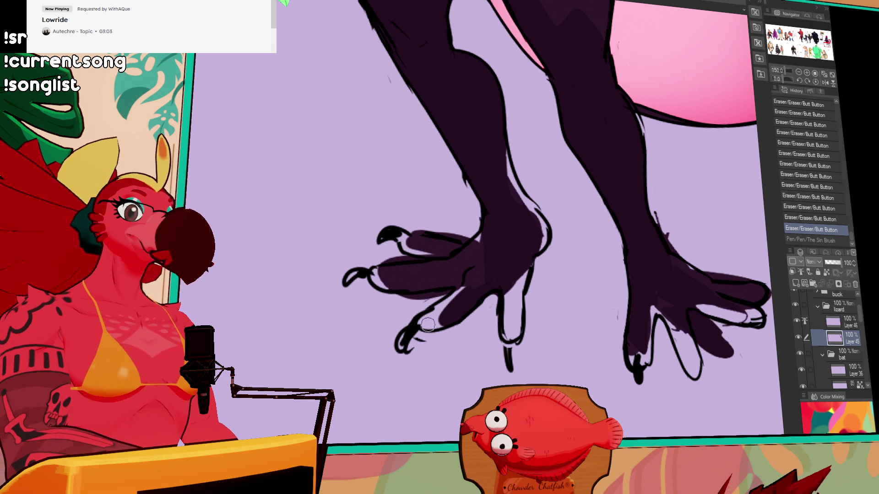
{"action": "mouse_move", "coordinate": [428, 324]}
{"action": "left_mouse_down"}
{"action": "mouse_move", "coordinate": [458, 304]}
{"action": "mouse_move", "coordinate": [445, 302]}
{"action": "left_mouse_up"}
{"action": "key", "text": "ctrl+minus"}
{"action": "key", "text": "ctrl+minus"}
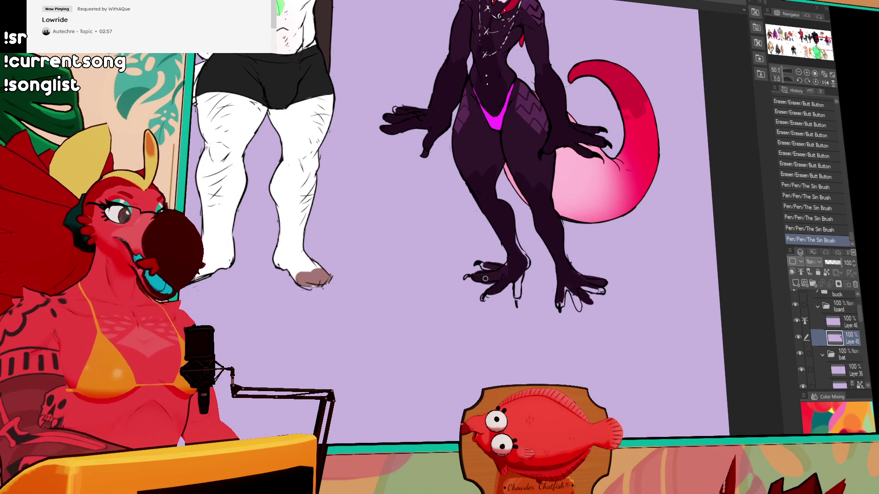
Step: Fill a gap and paint dark colour on the lizard's foot
{"action": "left_click_drag", "start_coordinate": [484, 279], "coordinate": [507, 265]}
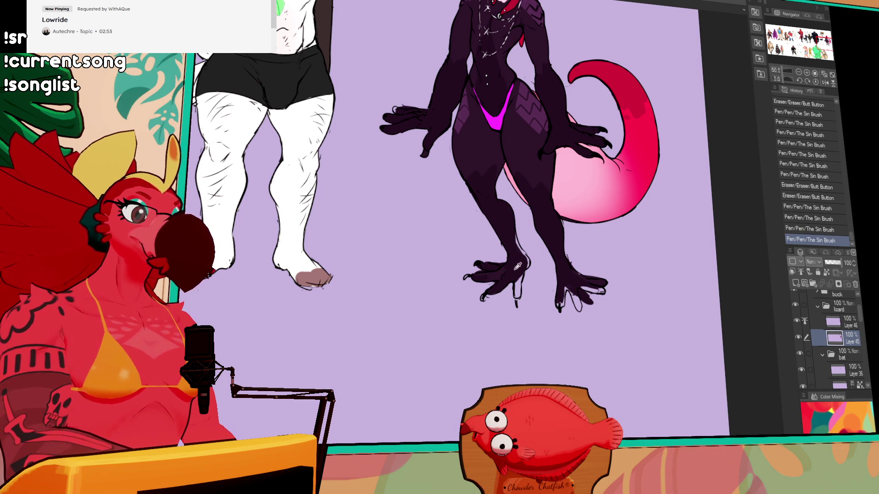
{"action": "left_click", "coordinate": [488, 275]}
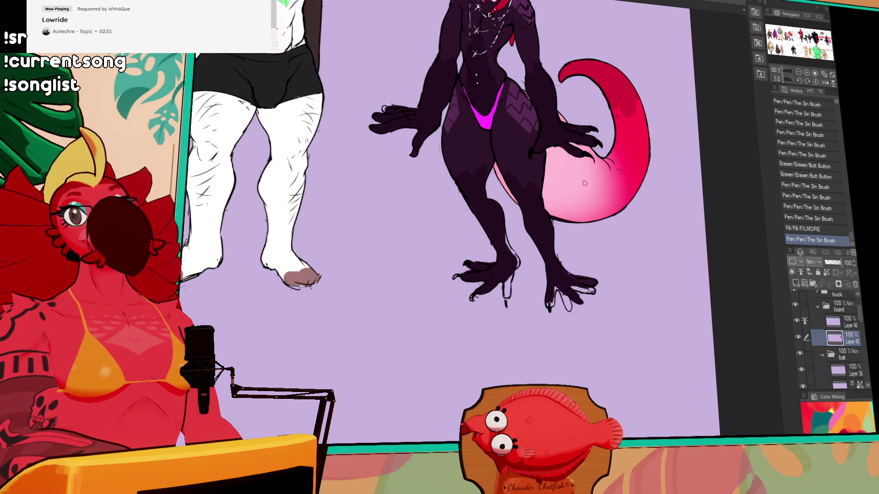
{"action": "scroll", "coordinate": [574, 222], "scroll_direction": "down", "scroll_amount": 1}
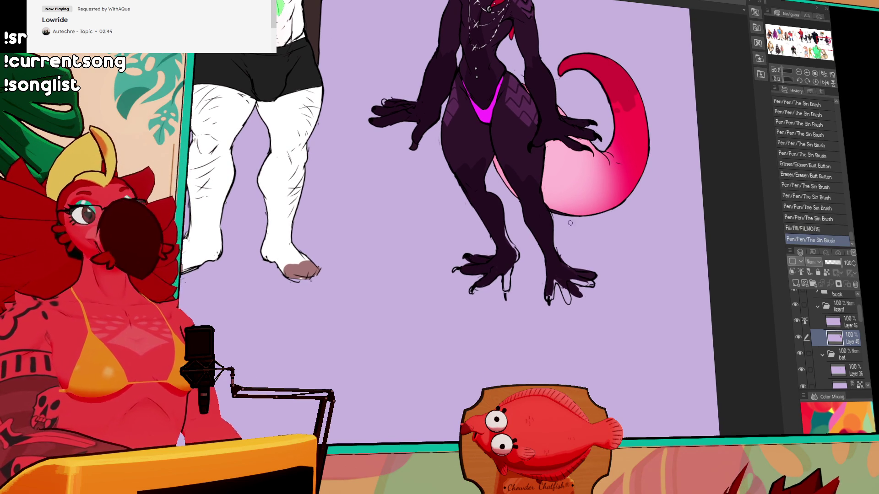
{"action": "left_click_drag", "start_coordinate": [507, 270], "coordinate": [507, 291]}
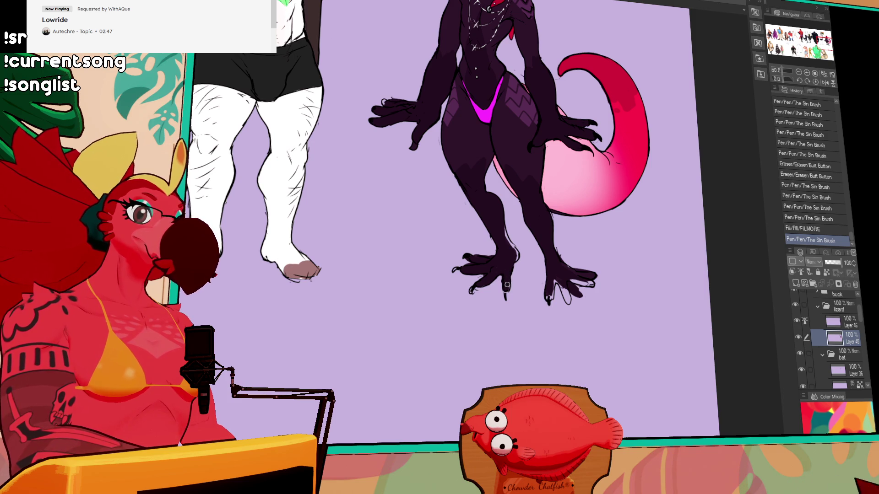
Step: Darken the leg's colour and add dark strokes to the right foot
{"action": "left_click_drag", "start_coordinate": [504, 226], "coordinate": [513, 251]}
{"action": "left_click_drag", "start_coordinate": [507, 251], "coordinate": [514, 263]}
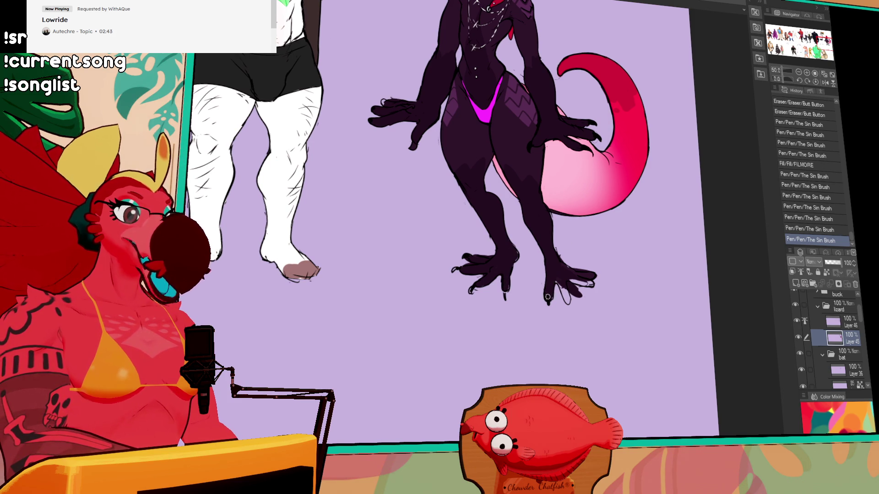
{"action": "mouse_move", "coordinate": [548, 296]}
{"action": "left_mouse_down"}
{"action": "mouse_move", "coordinate": [562, 285]}
{"action": "mouse_move", "coordinate": [562, 300]}
{"action": "mouse_move", "coordinate": [567, 282]}
{"action": "mouse_move", "coordinate": [584, 303]}
{"action": "mouse_move", "coordinate": [578, 280]}
{"action": "mouse_move", "coordinate": [593, 287]}
{"action": "left_mouse_up"}
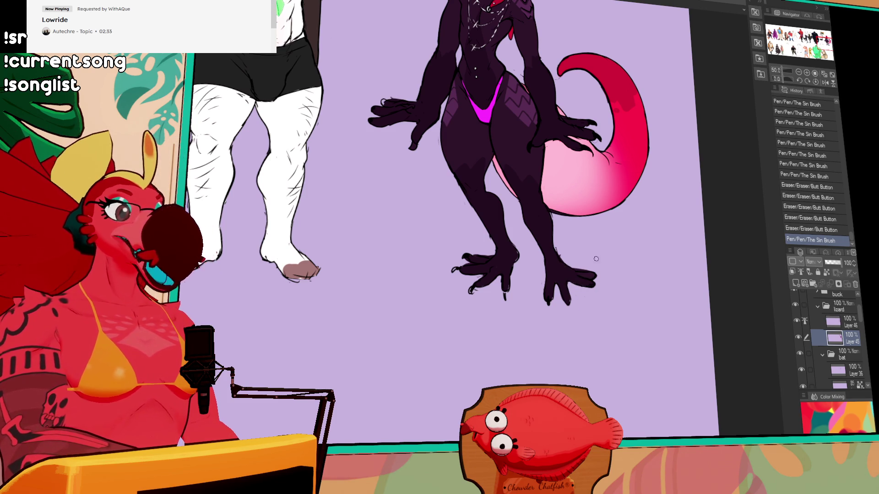
{"action": "left_click_drag", "start_coordinate": [619, 223], "coordinate": [621, 305]}
Step: Fill a small gap and touch up the colour near the foot
{"action": "left_click", "coordinate": [587, 361]}
{"action": "left_click_drag", "start_coordinate": [576, 355], "coordinate": [570, 351]}
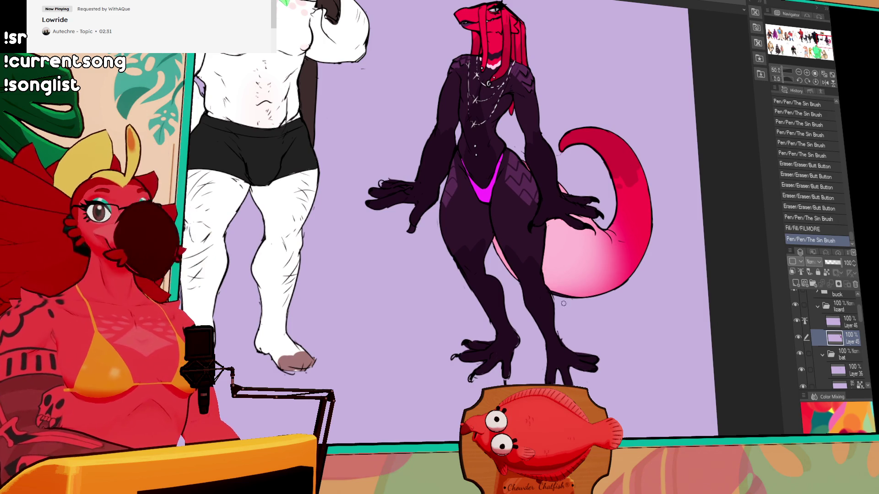
{"action": "mouse_move", "coordinate": [591, 206]}
{"action": "left_mouse_down"}
{"action": "mouse_move", "coordinate": [595, 244]}
{"action": "mouse_move", "coordinate": [616, 222]}
{"action": "left_mouse_up"}
{"action": "left_click_drag", "start_coordinate": [570, 282], "coordinate": [572, 285]}
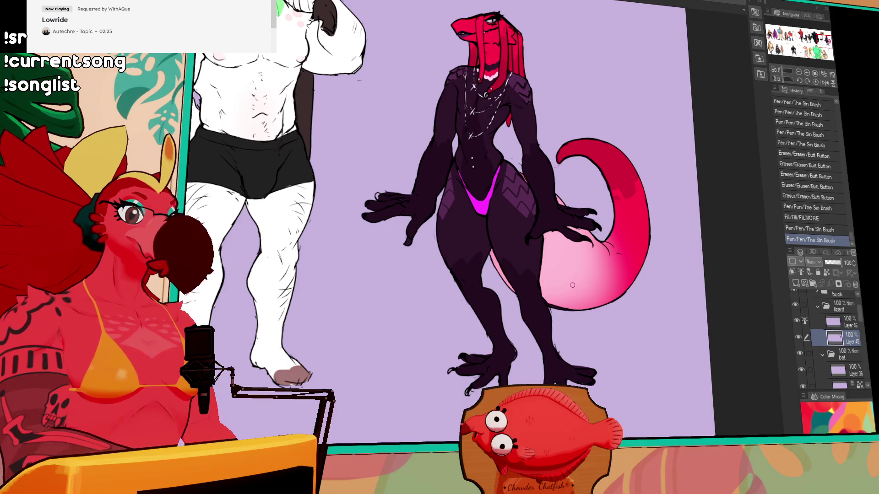
{"action": "left_click_drag", "start_coordinate": [567, 246], "coordinate": [572, 298]}
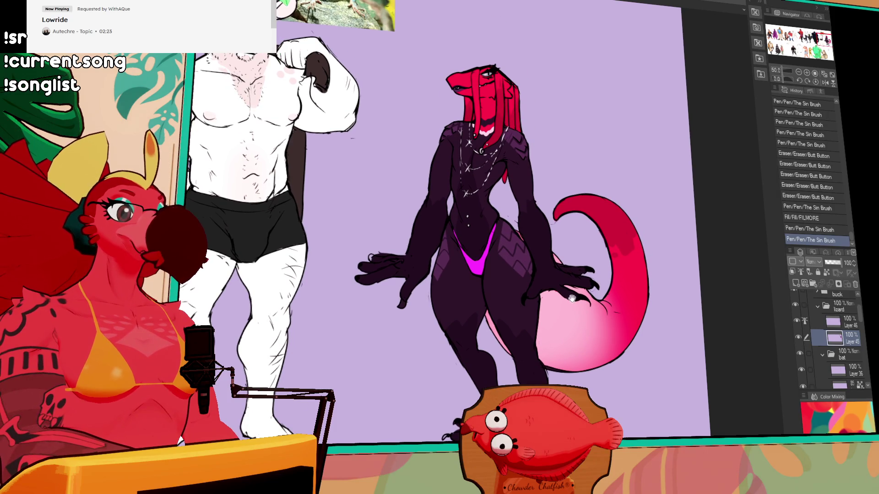
Step: On line-art Layer 46, draw a small sparkle mark on the lizard
{"action": "left_click", "coordinate": [840, 323]}
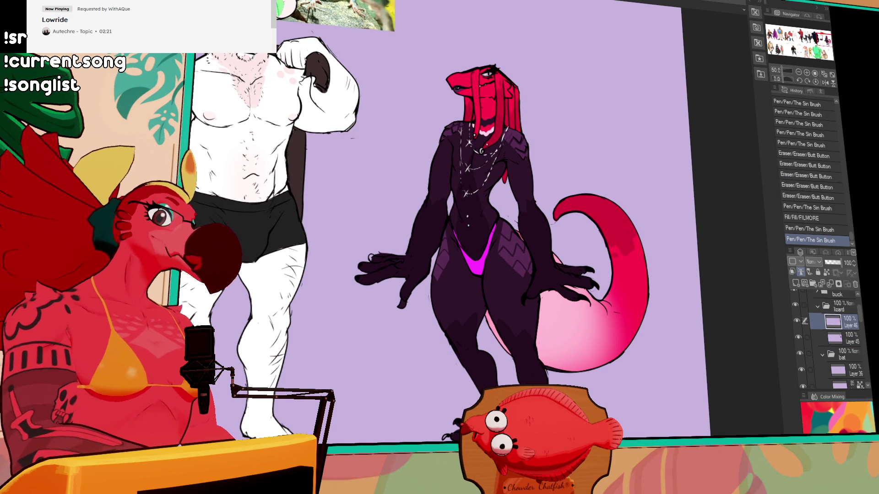
{"action": "left_click", "coordinate": [466, 211]}
{"action": "key", "text": "ctrl+z"}
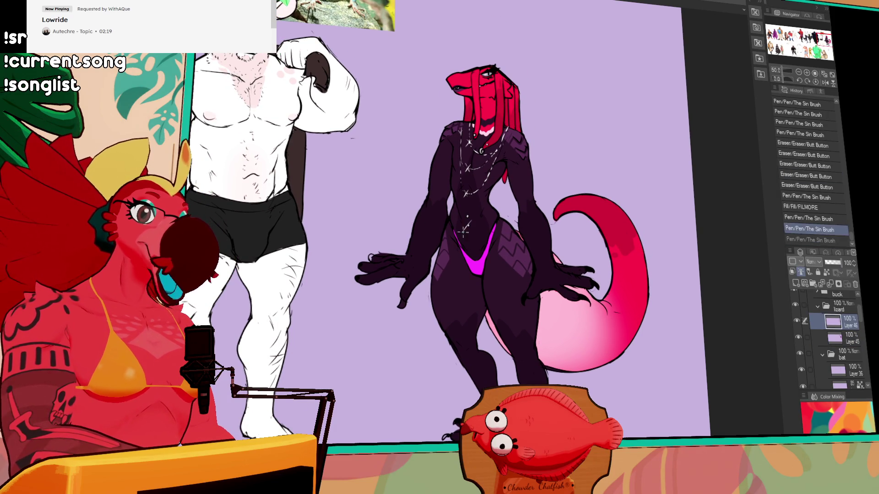
{"action": "mouse_move", "coordinate": [468, 221]}
{"action": "left_mouse_down"}
{"action": "mouse_move", "coordinate": [471, 232]}
{"action": "mouse_move", "coordinate": [472, 212]}
{"action": "mouse_move", "coordinate": [475, 223]}
{"action": "left_mouse_up"}
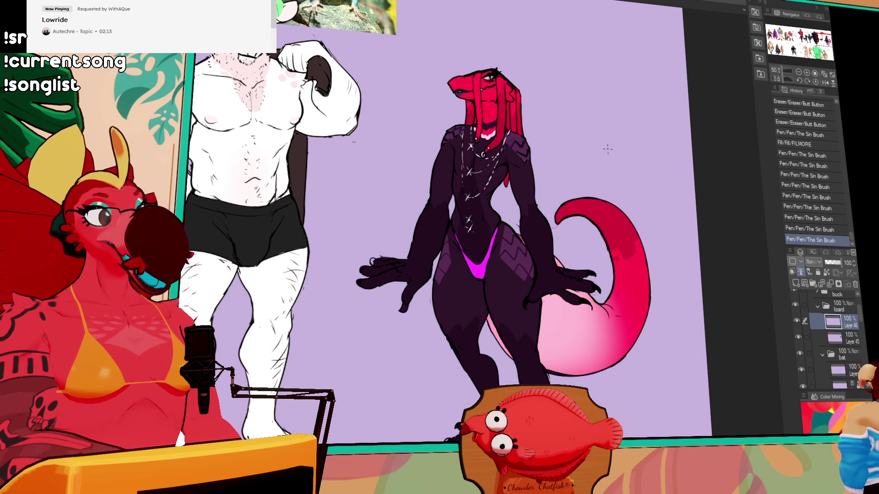
{"action": "left_click_drag", "start_coordinate": [611, 161], "coordinate": [613, 163]}
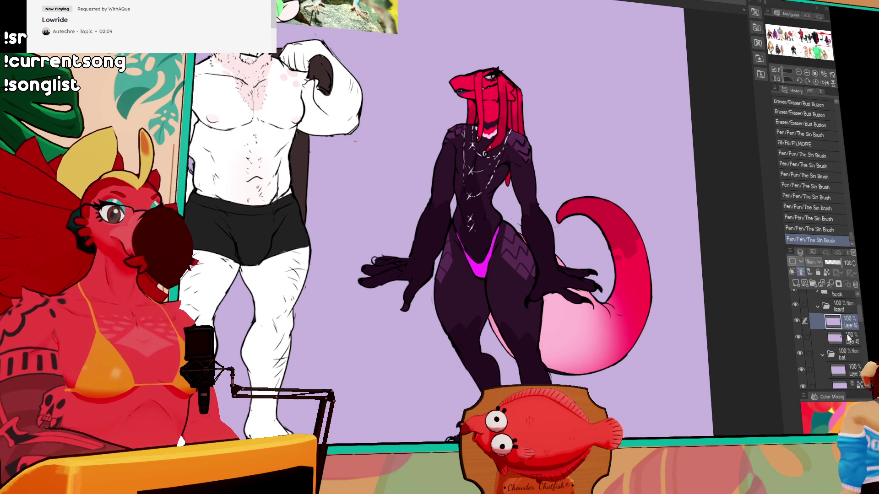
Step: Switch to the lower colour layer and erase stray marks around the left hand
{"action": "key", "text": "alt+bracketleft"}
{"action": "left_click_drag", "start_coordinate": [379, 255], "coordinate": [387, 256]}
{"action": "mouse_move", "coordinate": [387, 256]}
{"action": "left_mouse_down"}
{"action": "mouse_move", "coordinate": [447, 261]}
{"action": "mouse_move", "coordinate": [461, 249]}
{"action": "mouse_move", "coordinate": [460, 259]}
{"action": "left_mouse_up"}
{"action": "left_click_drag", "start_coordinate": [661, 206], "coordinate": [654, 187]}
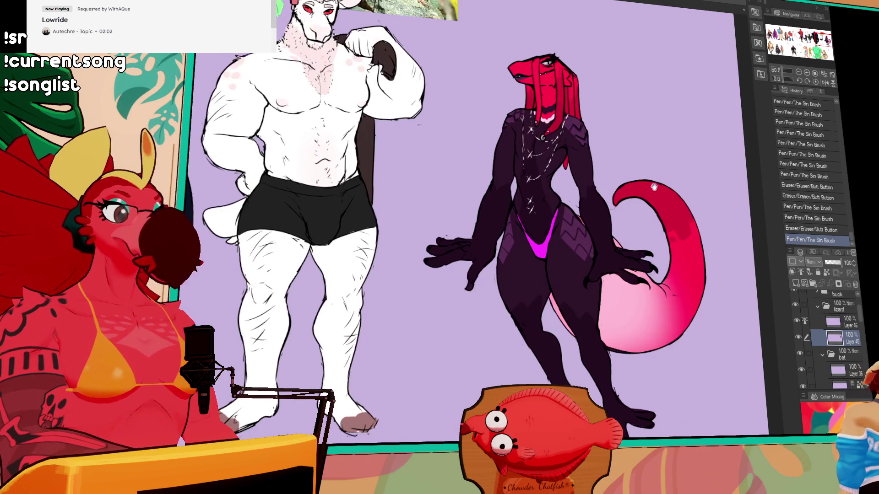
Step: At 100% zoom, paint pink highlights under the lower finger and up the wrist of the first hand
{"action": "left_click", "coordinate": [806, 72]}
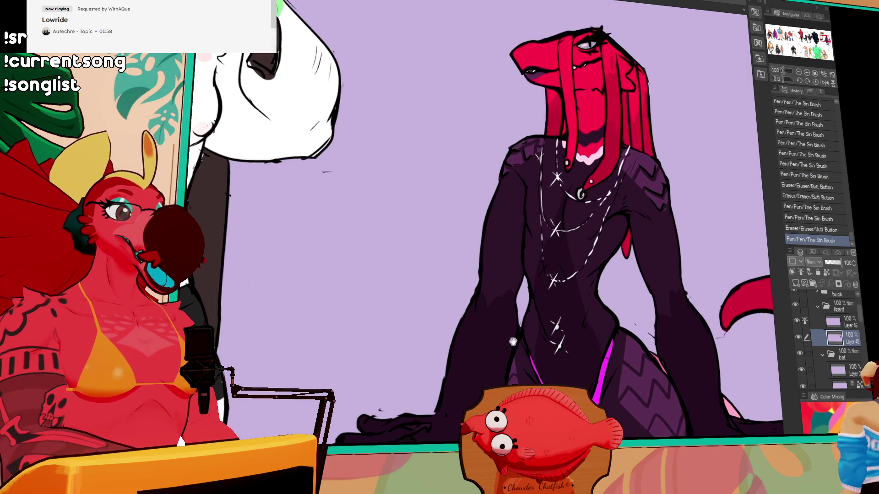
{"action": "left_click_drag", "start_coordinate": [578, 233], "coordinate": [623, 127]}
{"action": "left_click_drag", "start_coordinate": [397, 346], "coordinate": [479, 331]}
{"action": "left_click_drag", "start_coordinate": [431, 344], "coordinate": [499, 335]}
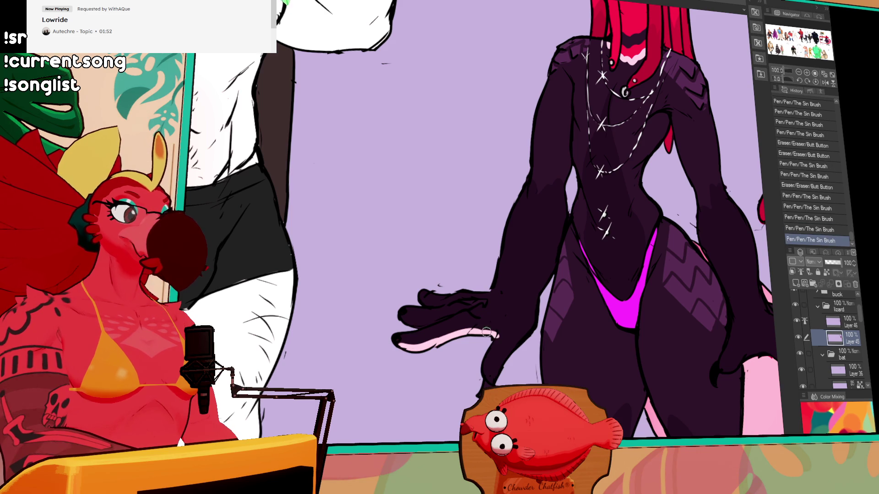
{"action": "mouse_move", "coordinate": [423, 324]}
{"action": "left_mouse_down"}
{"action": "mouse_move", "coordinate": [405, 318]}
{"action": "mouse_move", "coordinate": [425, 298]}
{"action": "mouse_move", "coordinate": [446, 302]}
{"action": "left_mouse_up"}
{"action": "key", "text": "ctrl+z"}
{"action": "left_click_drag", "start_coordinate": [480, 368], "coordinate": [499, 340]}
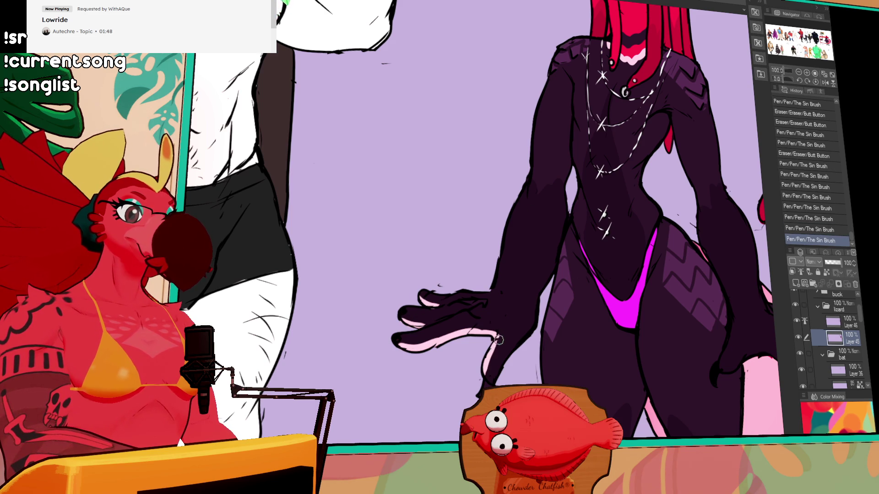
Step: Paint a pink highlight along the other hand's lower fingers, comparing it with undo and redo
{"action": "left_click_drag", "start_coordinate": [709, 273], "coordinate": [668, 267]}
{"action": "mouse_move", "coordinate": [592, 330]}
{"action": "left_mouse_down"}
{"action": "mouse_move", "coordinate": [652, 314]}
{"action": "mouse_move", "coordinate": [673, 335]}
{"action": "mouse_move", "coordinate": [687, 306]}
{"action": "mouse_move", "coordinate": [700, 311]}
{"action": "left_mouse_up"}
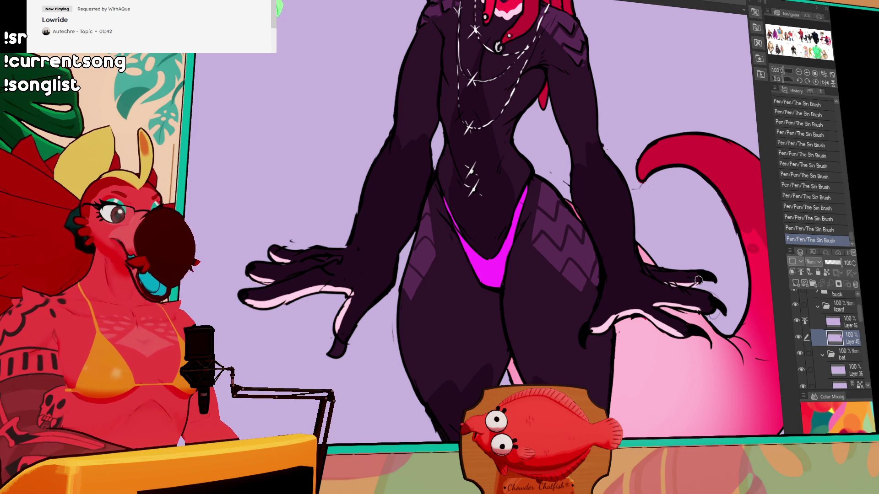
{"action": "key", "text": "ctrl+z"}
{"action": "key", "text": "ctrl+y"}
{"action": "key", "text": "ctrl+z"}
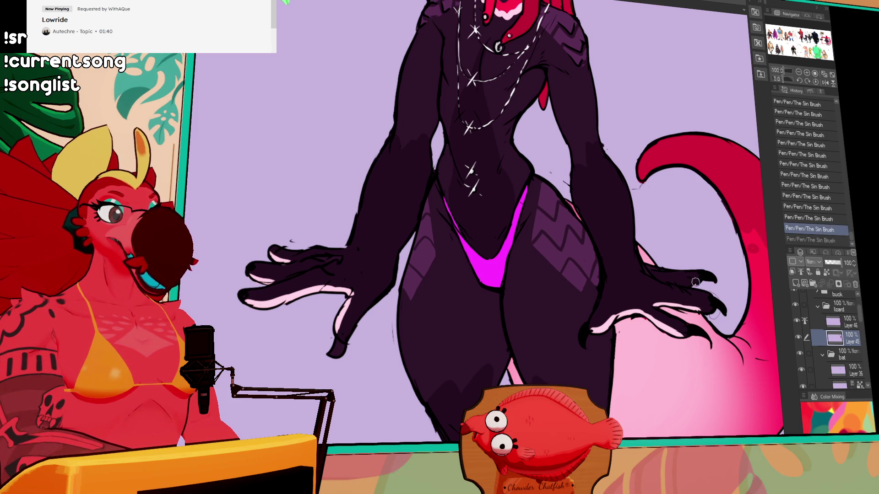
{"action": "key", "text": "ctrl+y"}
{"action": "left_click_drag", "start_coordinate": [742, 310], "coordinate": [740, 309]}
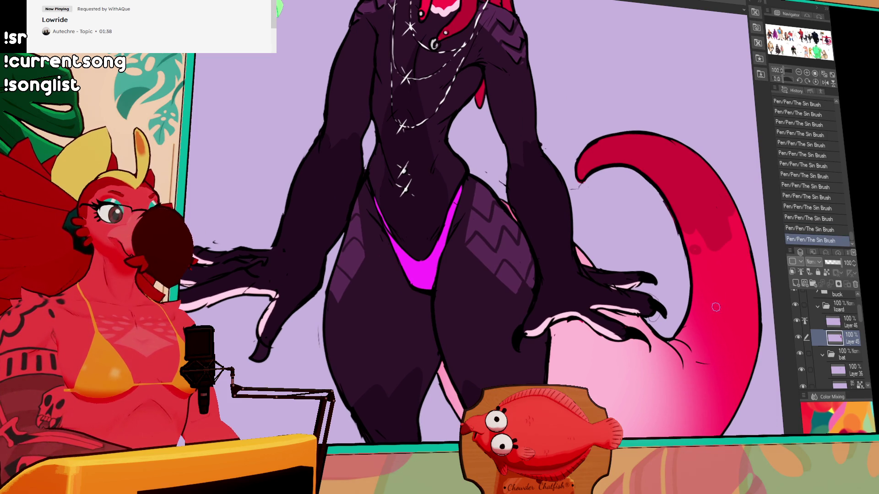
Step: Fill the finger undersides on both hands red, then zoom back out to 50%
{"action": "mouse_move", "coordinate": [554, 316]}
{"action": "left_mouse_down"}
{"action": "mouse_move", "coordinate": [581, 313]}
{"action": "mouse_move", "coordinate": [584, 323]}
{"action": "mouse_move", "coordinate": [527, 332]}
{"action": "left_mouse_up"}
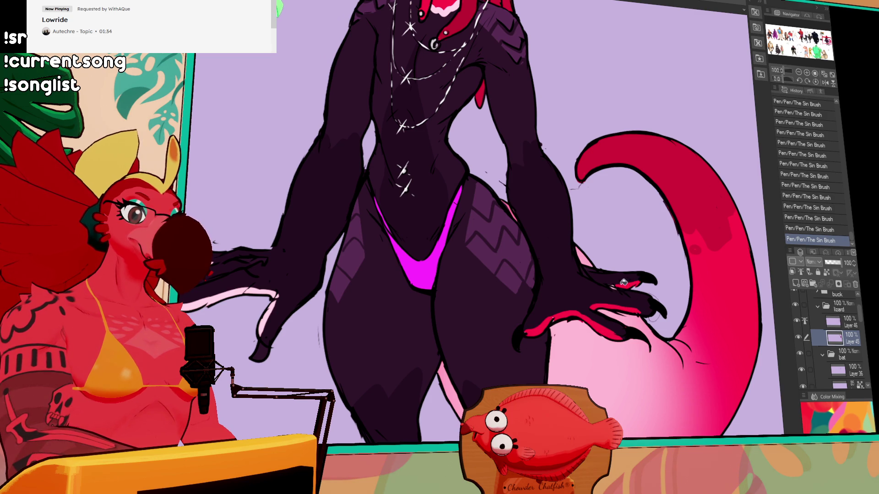
{"action": "left_click", "coordinate": [625, 283]}
{"action": "left_click", "coordinate": [242, 289]}
{"action": "left_click", "coordinate": [267, 320]}
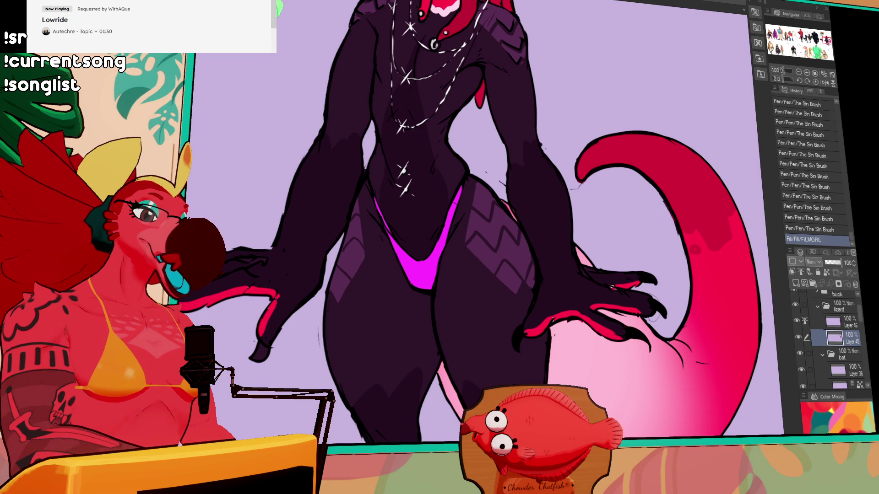
{"action": "left_click", "coordinate": [273, 218]}
{"action": "left_click", "coordinate": [798, 72]}
Step: Zoom out to 50% and scroll down to the lizard's feet, discarding a trial stroke
{"action": "left_click", "coordinate": [798, 73]}
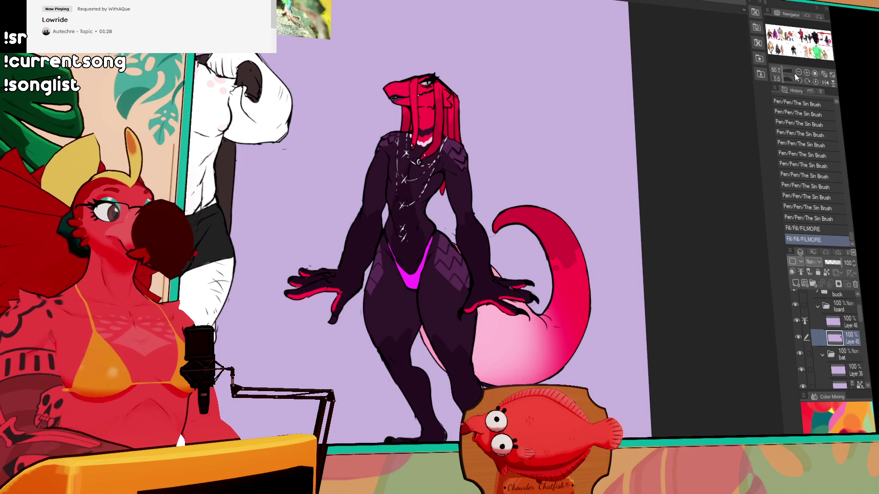
{"action": "scroll", "coordinate": [698, 131], "scroll_direction": "down", "scroll_amount": 1}
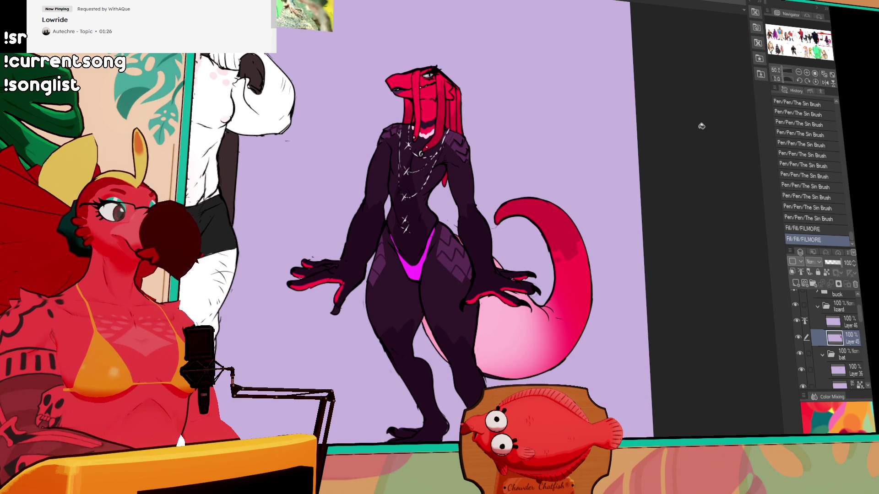
{"action": "scroll", "coordinate": [687, 137], "scroll_direction": "down", "scroll_amount": 5}
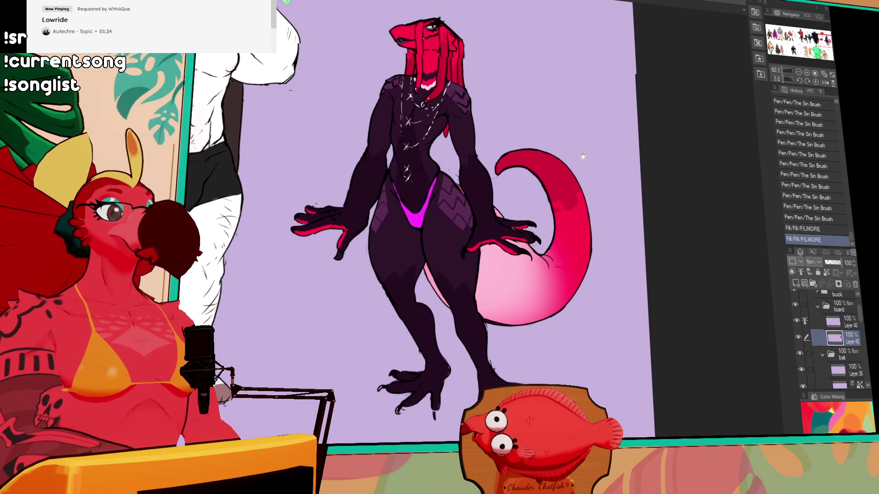
{"action": "left_click_drag", "start_coordinate": [433, 392], "coordinate": [436, 387]}
{"action": "key", "text": "ctrl+z"}
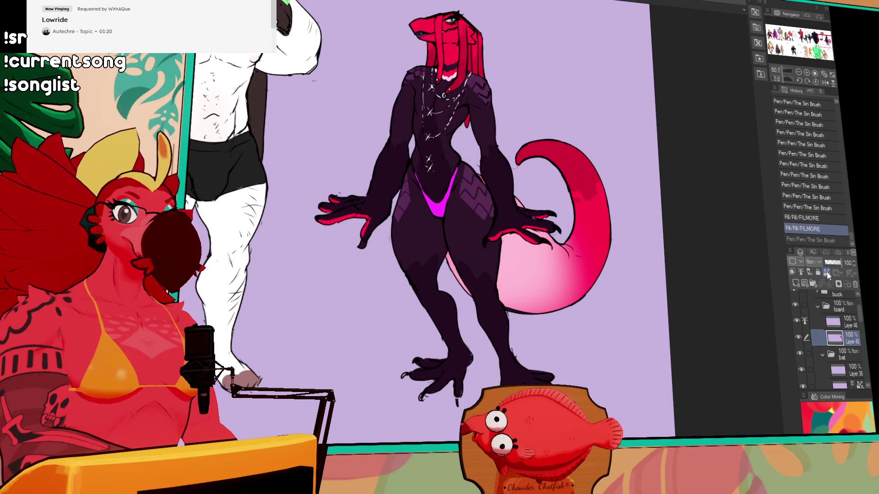
Step: Lock the layer's transparent pixels and paint a pink highlight across the lizard's toes
{"action": "left_click", "coordinate": [826, 272]}
{"action": "mouse_move", "coordinate": [431, 380]}
{"action": "left_mouse_down"}
{"action": "mouse_move", "coordinate": [552, 338]}
{"action": "mouse_move", "coordinate": [566, 350]}
{"action": "mouse_move", "coordinate": [532, 331]}
{"action": "left_mouse_up"}
{"action": "key", "text": "ctrl+z"}
{"action": "key", "text": "ctrl+y"}
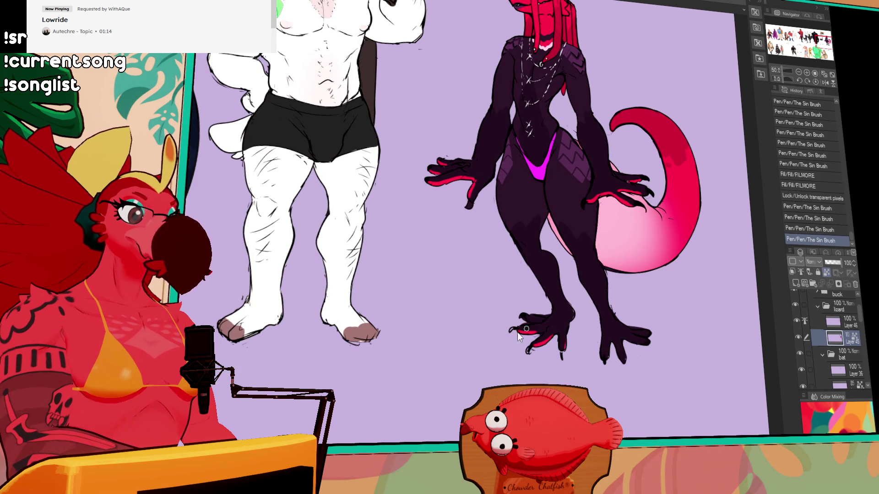
{"action": "key", "text": "ctrl+z"}
{"action": "key", "text": "ctrl+y"}
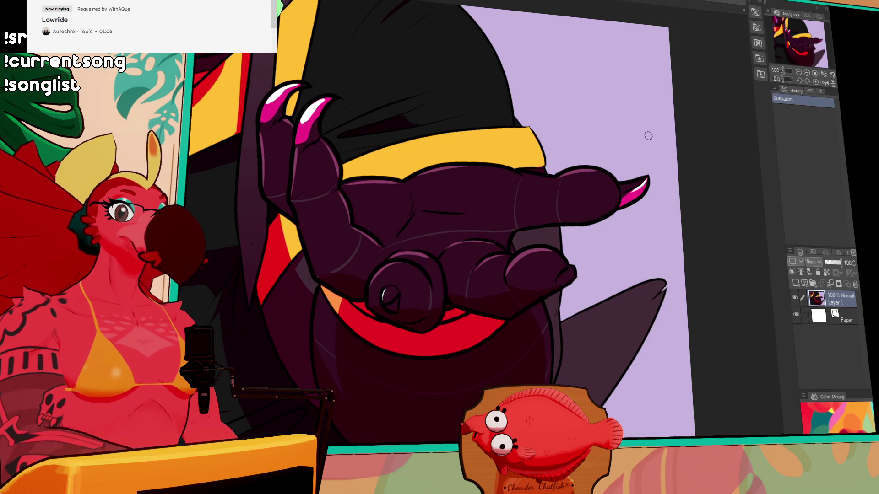
{"action": "left_click_drag", "start_coordinate": [647, 121], "coordinate": [577, 105]}
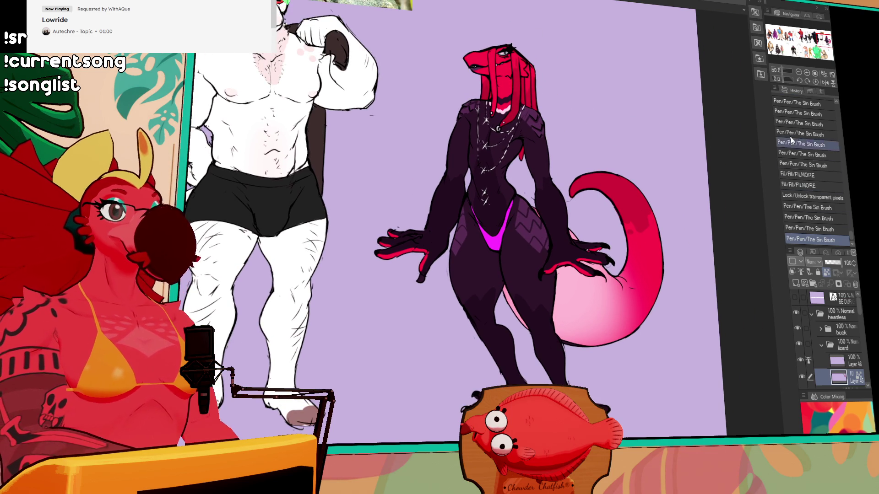
{"action": "left_click", "coordinate": [799, 73]}
{"action": "left_click", "coordinate": [799, 73]}
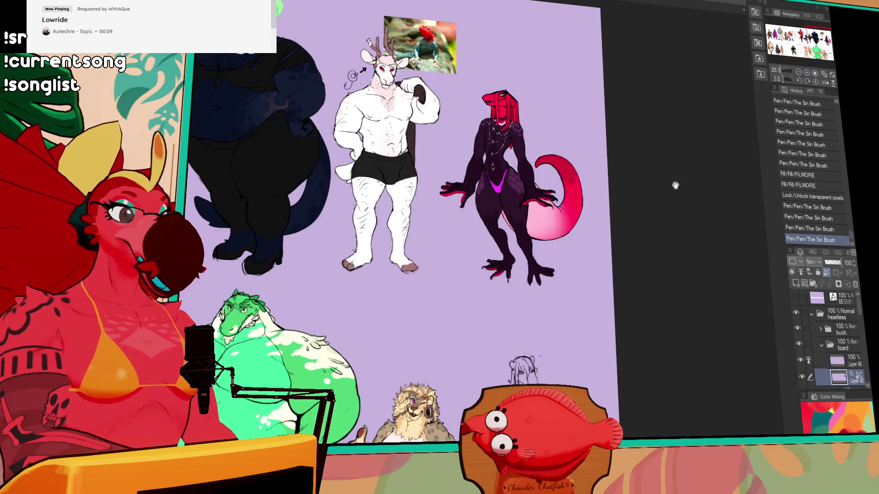
{"action": "left_click", "coordinate": [798, 73]}
{"action": "left_click_drag", "start_coordinate": [504, 183], "coordinate": [641, 179]}
{"action": "left_click_drag", "start_coordinate": [494, 197], "coordinate": [634, 202]}
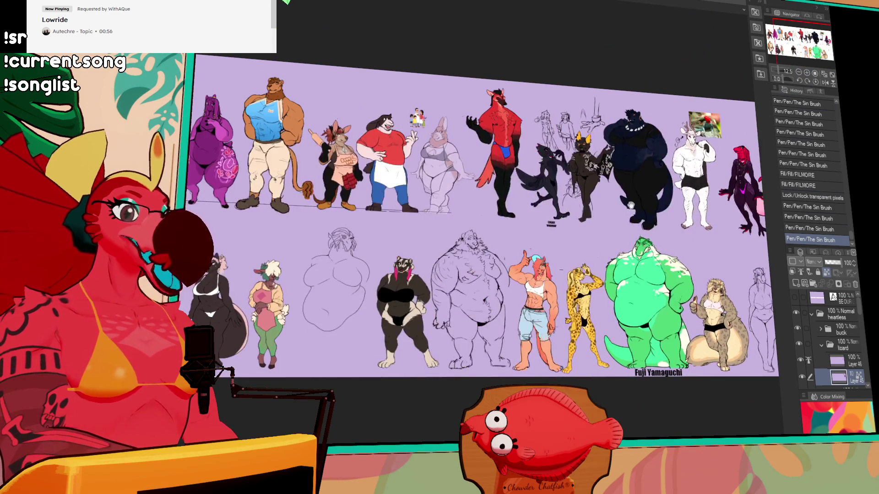
{"action": "left_click_drag", "start_coordinate": [681, 178], "coordinate": [638, 162]}
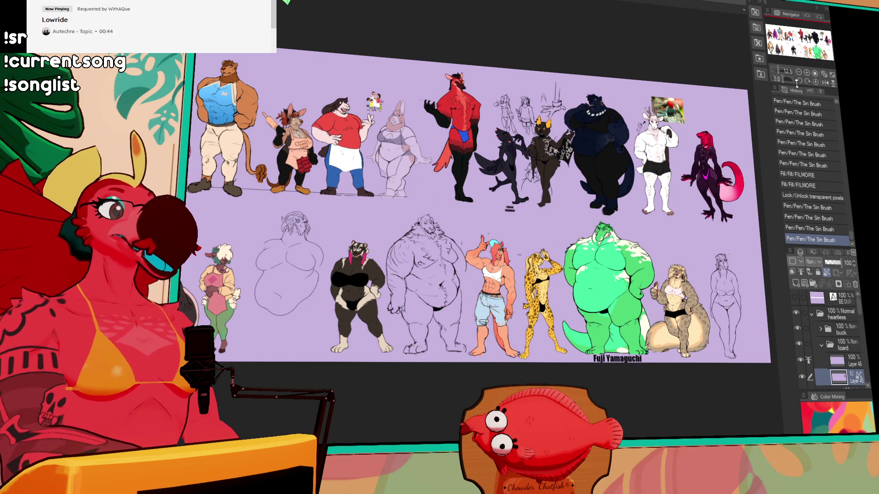
{"action": "scroll", "coordinate": [759, 158], "scroll_direction": "up", "scroll_amount": 4}
{"action": "left_click_drag", "start_coordinate": [696, 180], "coordinate": [591, 217]}
{"action": "scroll", "coordinate": [590, 217], "scroll_direction": "up", "scroll_amount": 1}
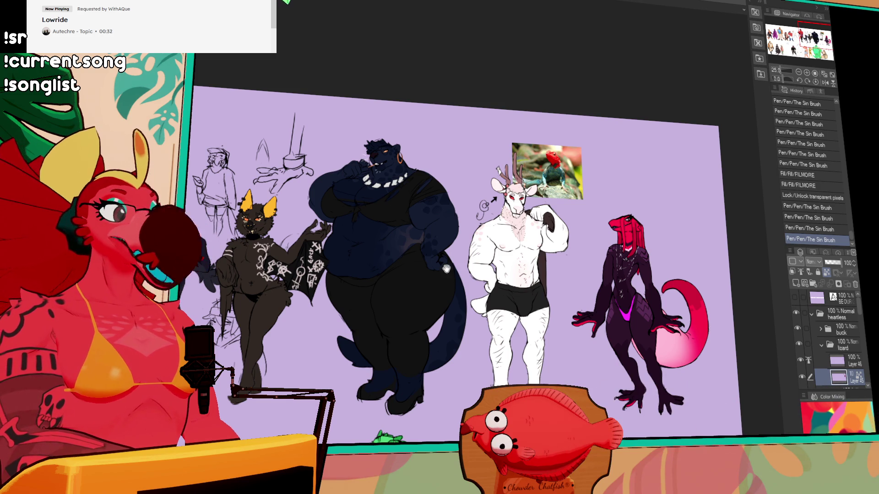
{"action": "scroll", "coordinate": [485, 256], "scroll_direction": "left", "scroll_amount": 10}
{"action": "scroll", "coordinate": [639, 291], "scroll_direction": "up", "scroll_amount": 5}
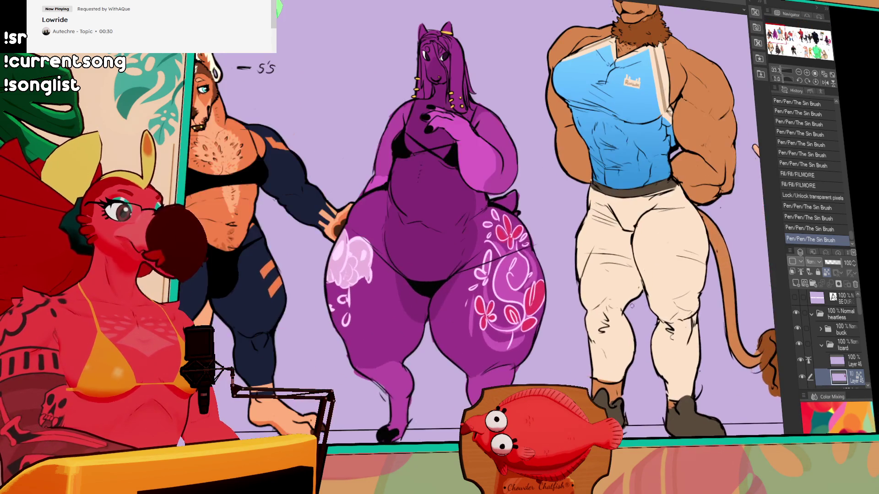
{"action": "left_click_drag", "start_coordinate": [639, 291], "coordinate": [634, 292]}
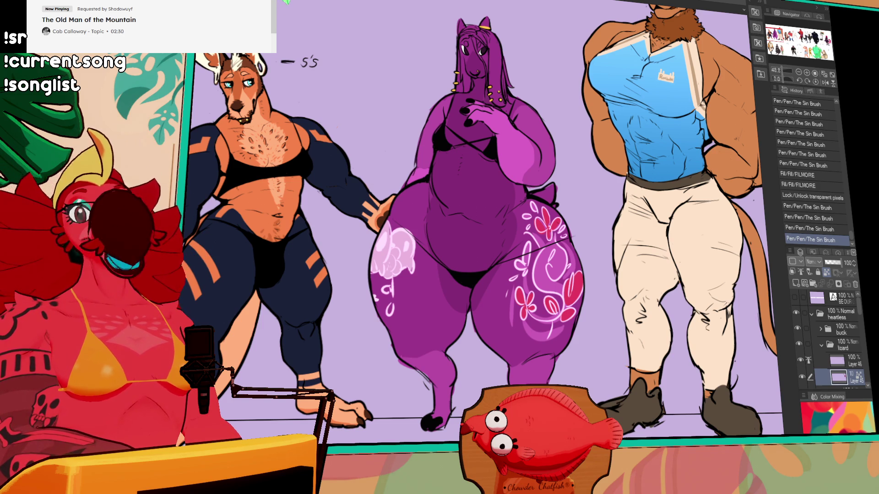
{"action": "left_click_drag", "start_coordinate": [663, 167], "coordinate": [482, 269]}
{"action": "scroll", "coordinate": [484, 289], "scroll_direction": "right", "scroll_amount": 5}
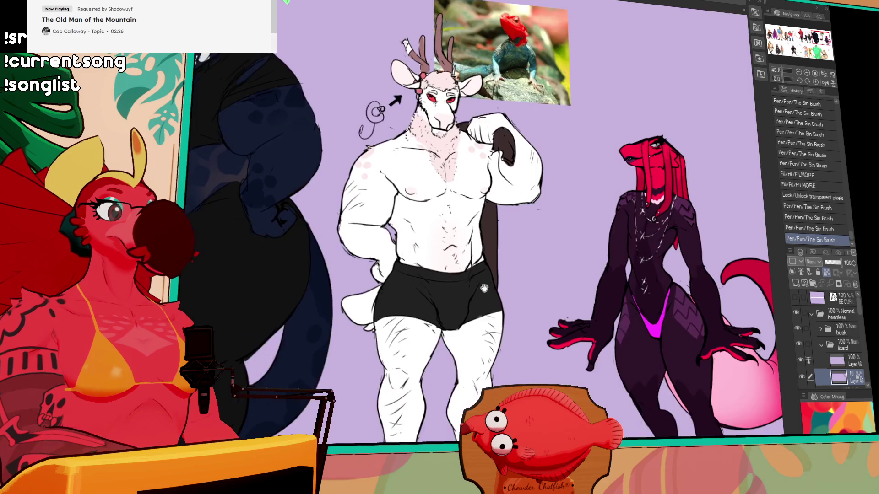
{"action": "scroll", "coordinate": [514, 325], "scroll_direction": "up", "scroll_amount": 2}
{"action": "scroll", "coordinate": [514, 326], "scroll_direction": "up", "scroll_amount": 1}
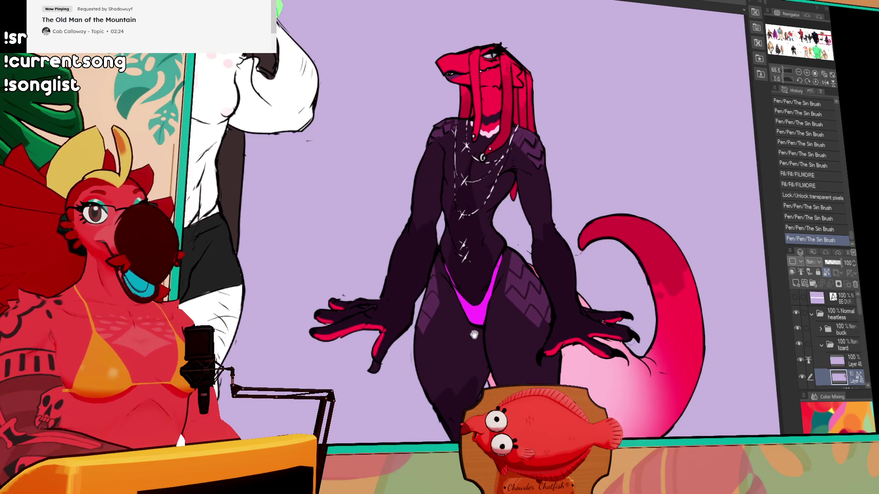
{"action": "mouse_move", "coordinate": [514, 326]}
{"action": "left_mouse_down"}
{"action": "mouse_move", "coordinate": [457, 323]}
{"action": "mouse_move", "coordinate": [454, 295]}
{"action": "left_mouse_up"}
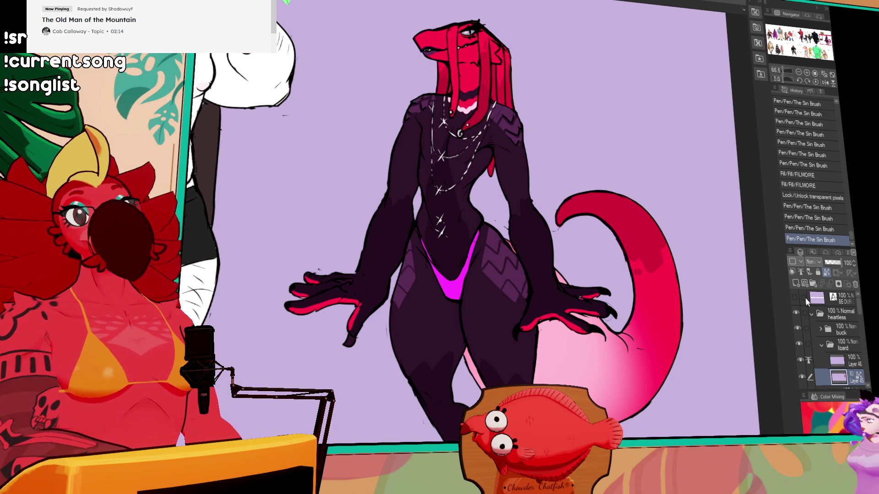
{"action": "key", "text": "ctrl+z"}
{"action": "key", "text": "ctrl+z"}
{"action": "key", "text": "ctrl+y"}
{"action": "key", "text": "ctrl+y"}
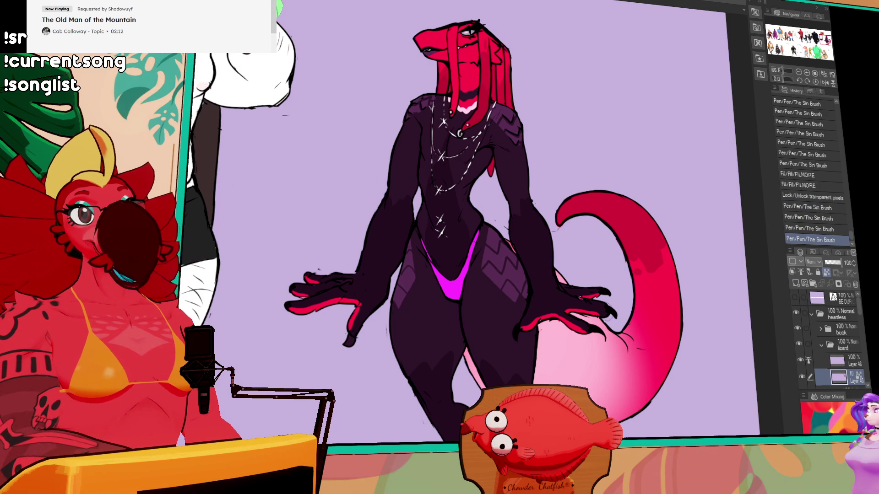